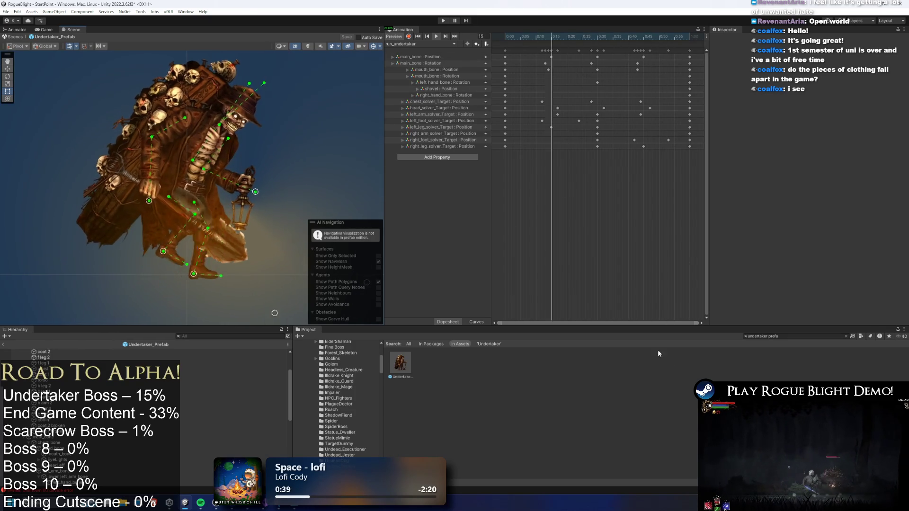
Search 'undertaker ant', select undertaker_art, stop the animation preview, and open its Sprite Editor.
click(795, 336)
text(underta)
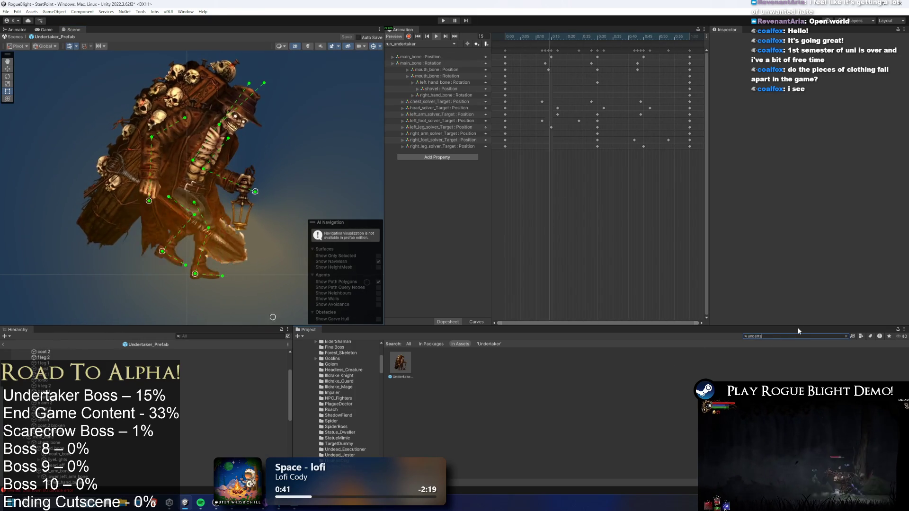
text(ker ant)
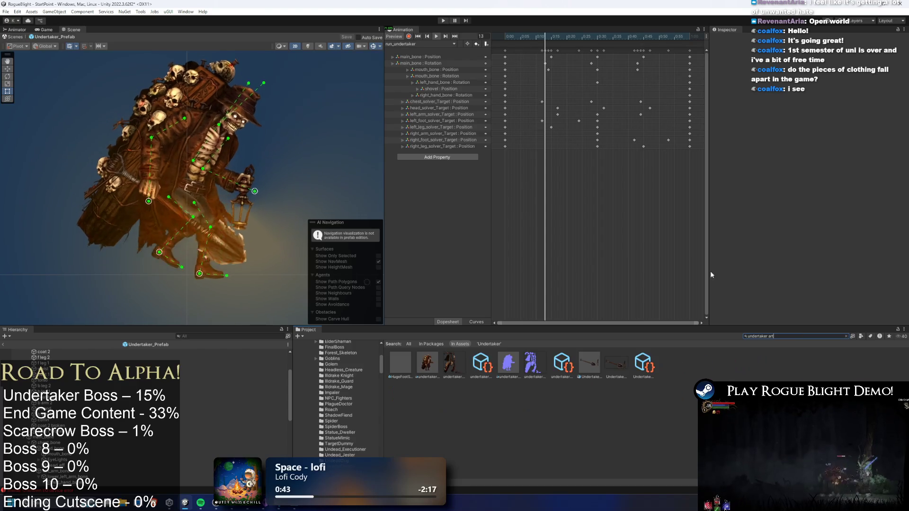
click(427, 365)
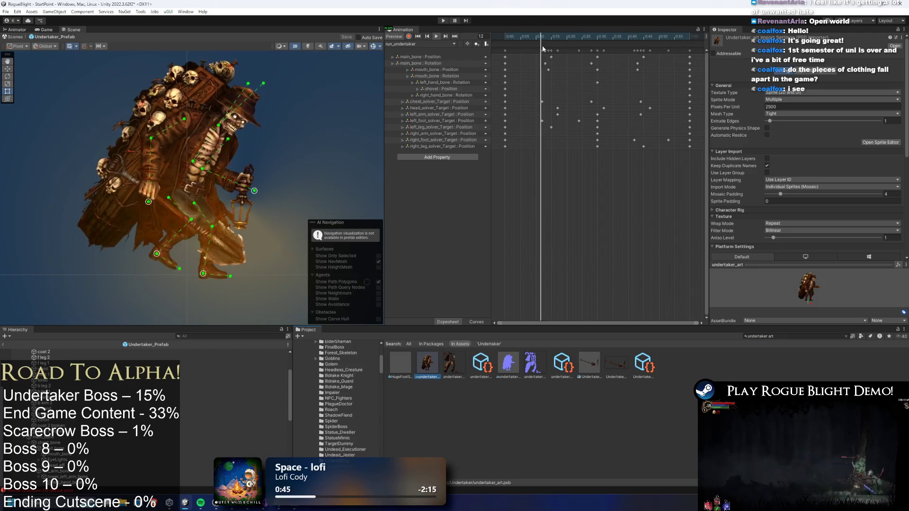
click(436, 36)
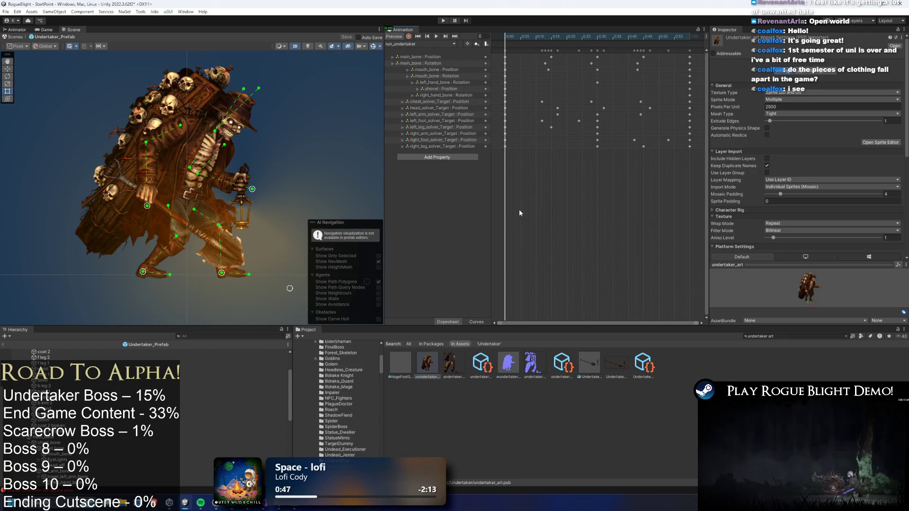
click(880, 142)
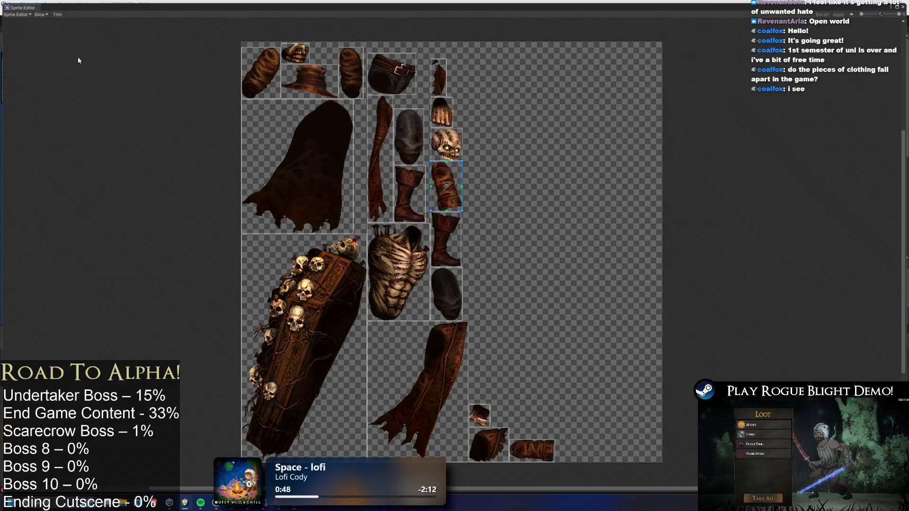
Switch the Sprite Editor to Skinning Editor and select the Undertaker's cape sprite.
click(19, 16)
click(24, 46)
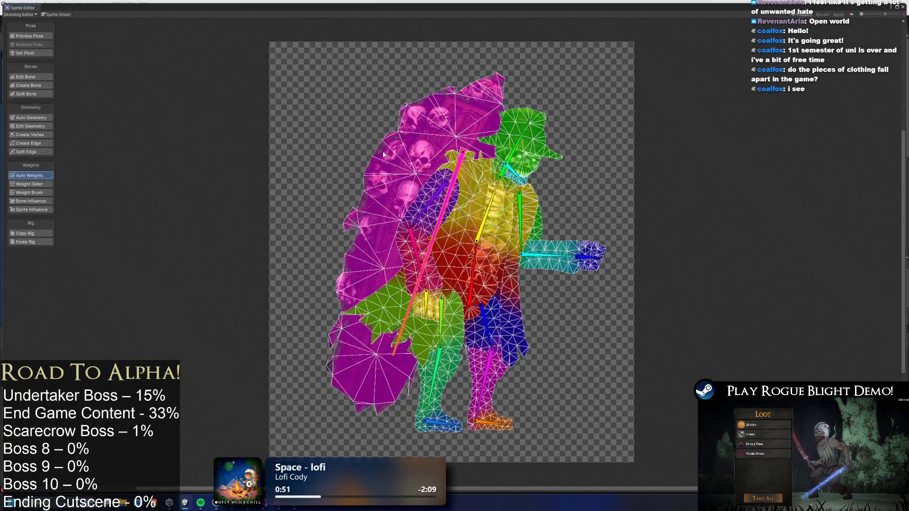
drag(425, 179, 404, 158)
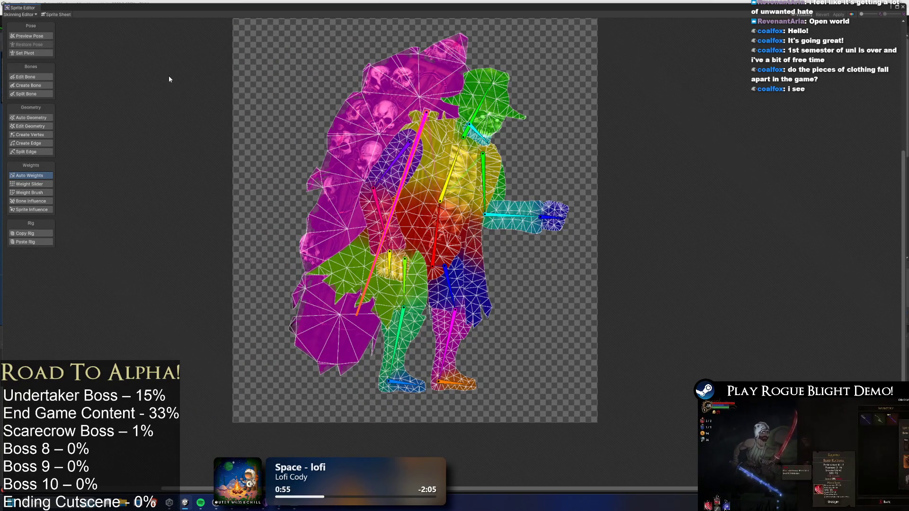
click(351, 267)
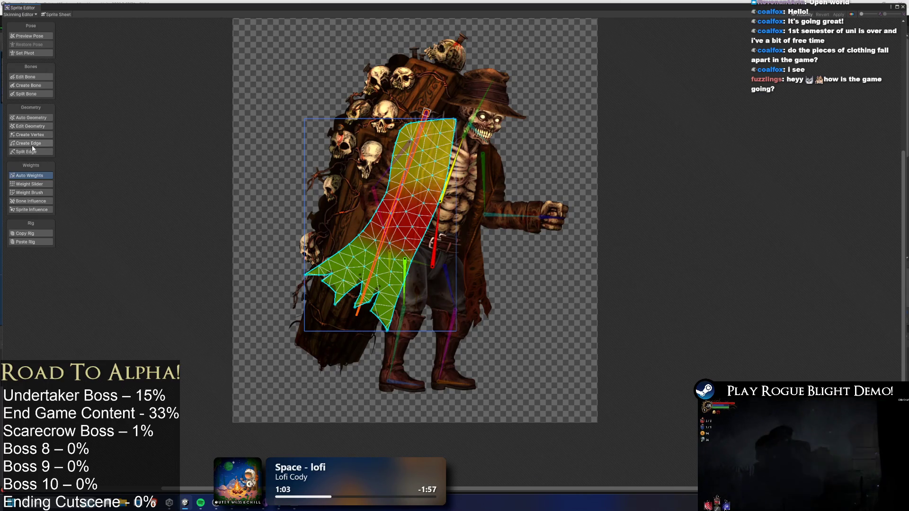
click(42, 85)
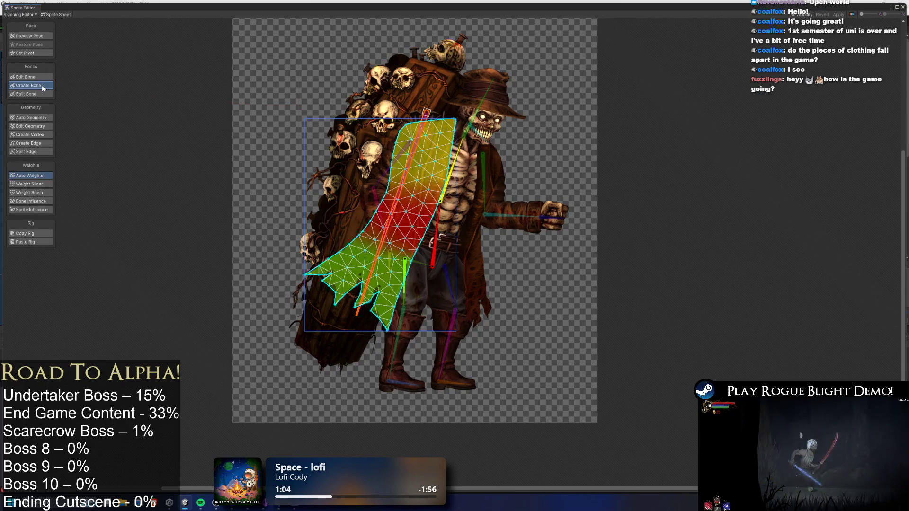
Add two cape bones parented to the torso bone, running down the cape.
click(450, 186)
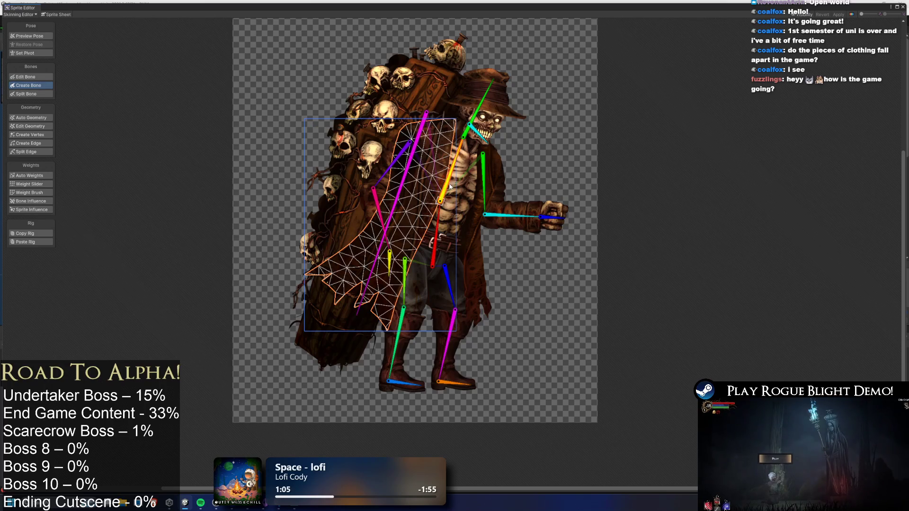
click(414, 192)
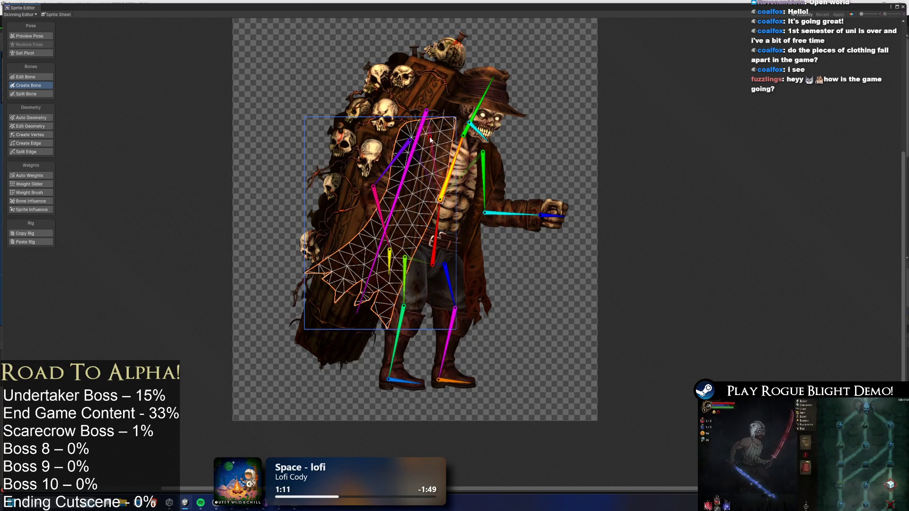
click(393, 243)
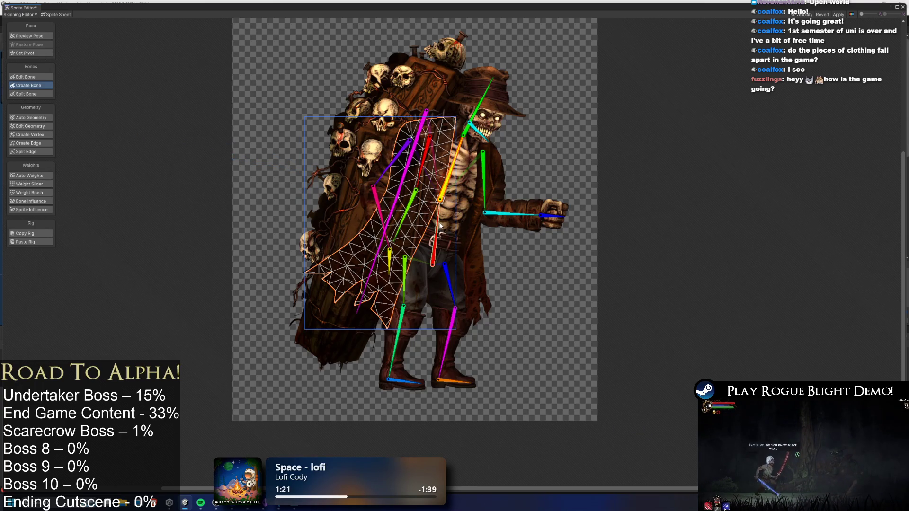
click(436, 213)
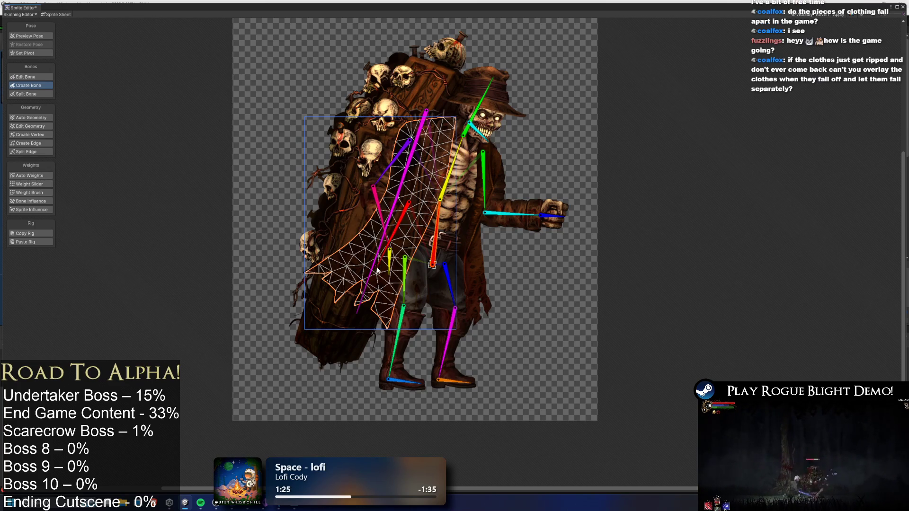
click(358, 297)
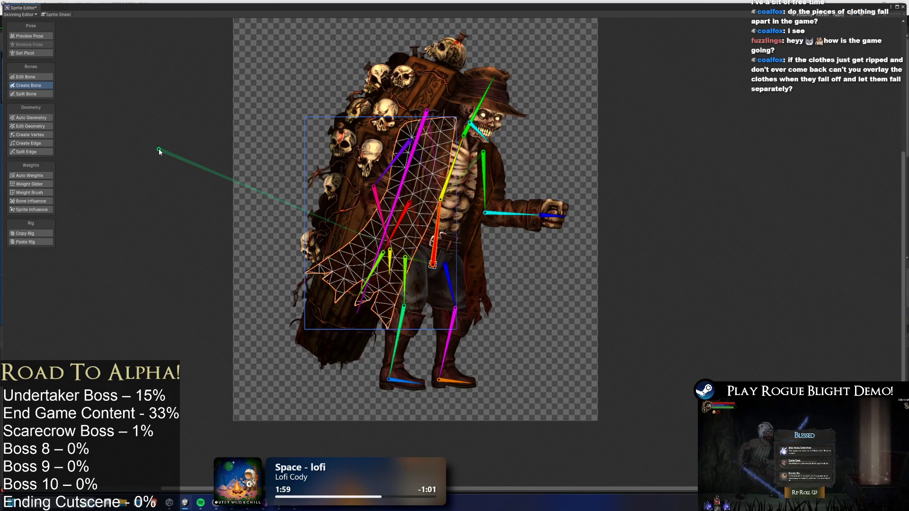
Auto-weight the cape, check its bone influences, then regenerate Auto Weights with the upper cape bone selected.
click(33, 176)
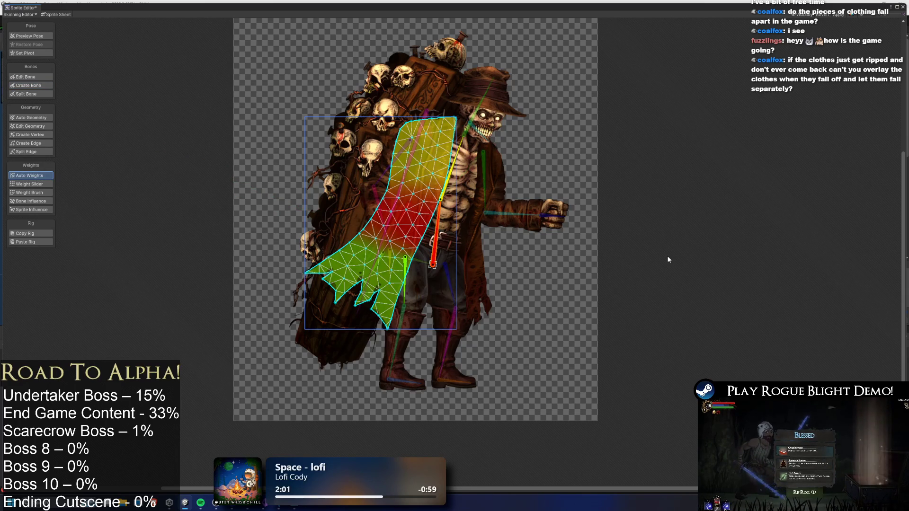
click(406, 217)
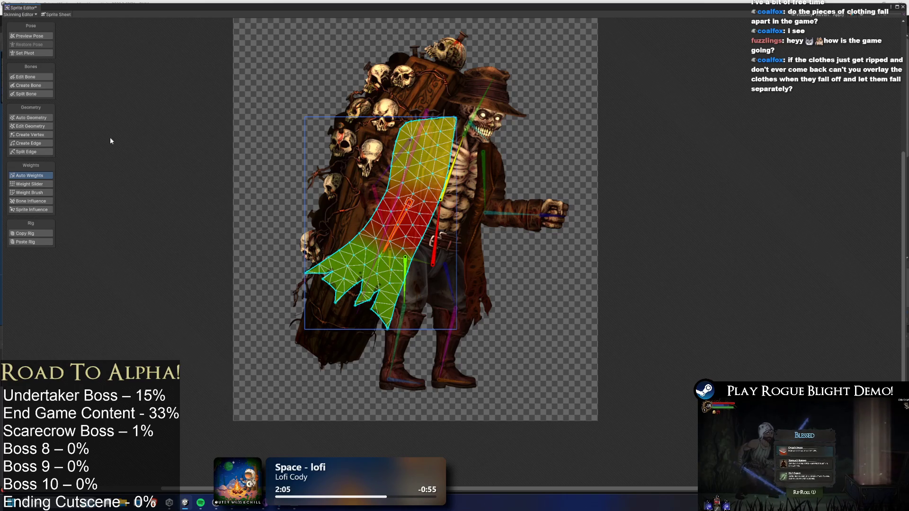
click(27, 201)
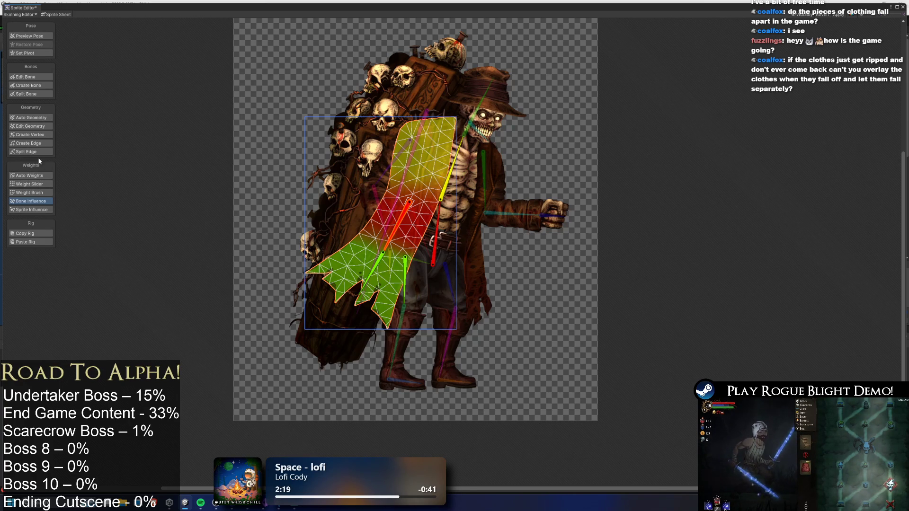
click(38, 77)
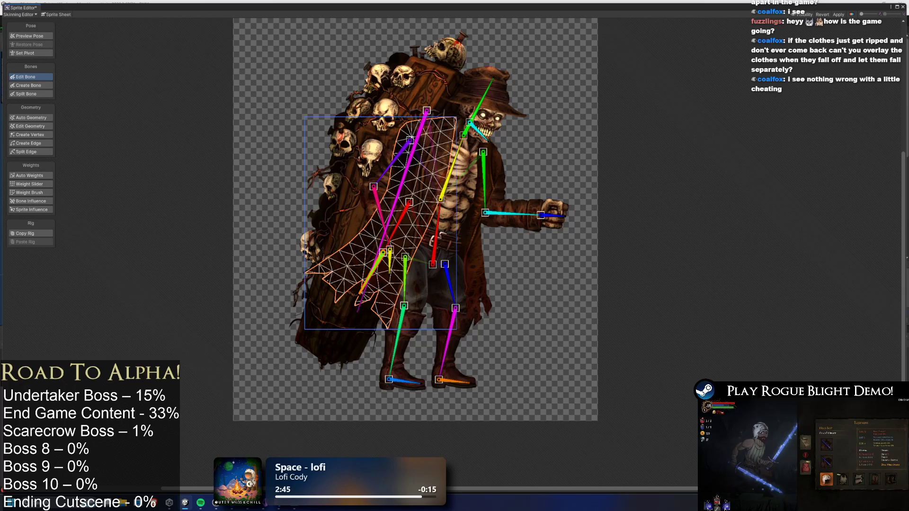
click(31, 201)
click(403, 226)
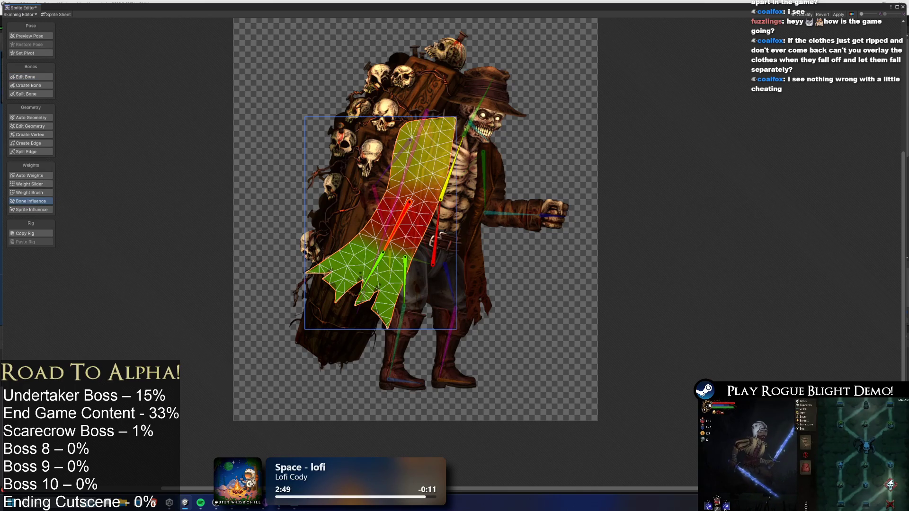
click(30, 177)
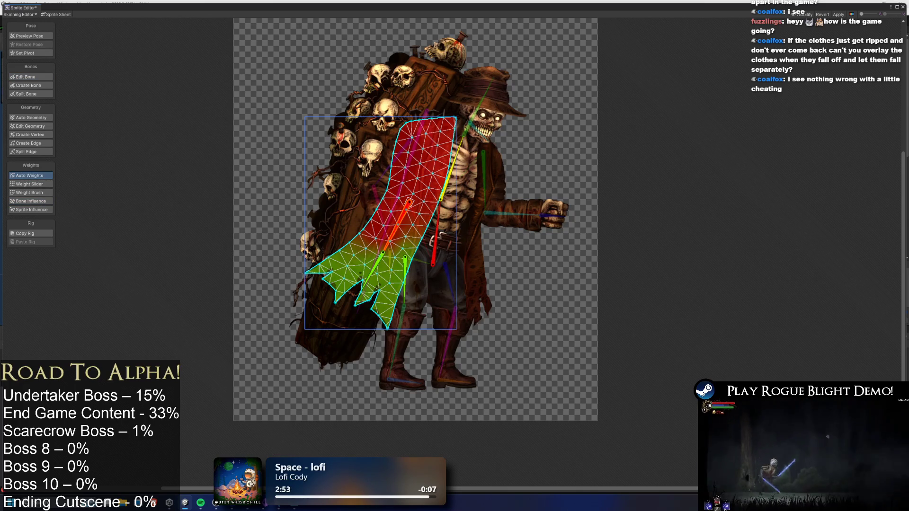
click(31, 36)
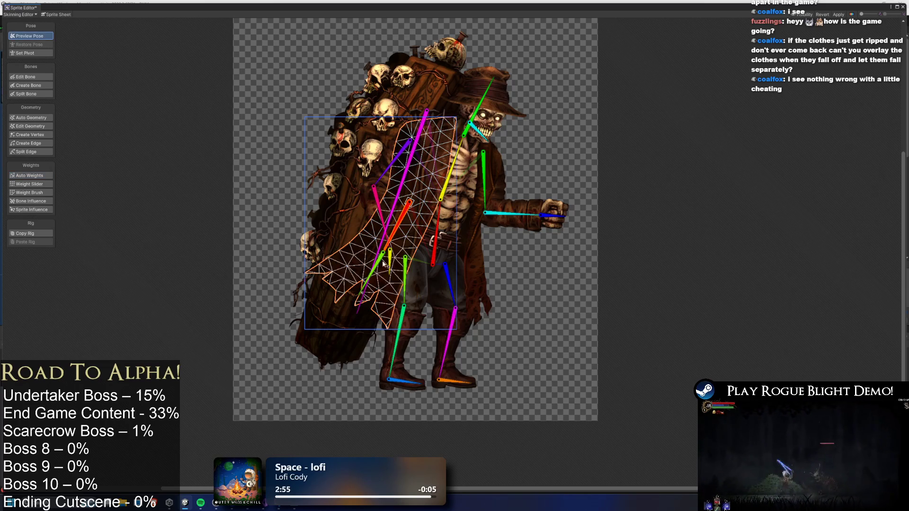
Pose the cape bones and brush-paint weights over the upper cape near the shoulder.
mouse_move(389, 251)
mouse_down()
mouse_move(375, 273)
mouse_move(379, 225)
mouse_up()
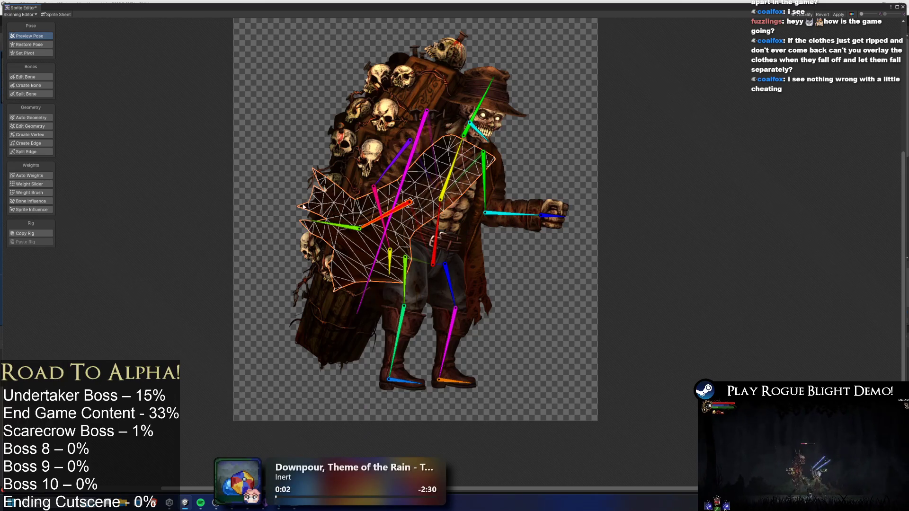
click(29, 193)
mouse_move(466, 187)
mouse_down()
mouse_move(497, 143)
mouse_move(472, 122)
mouse_up()
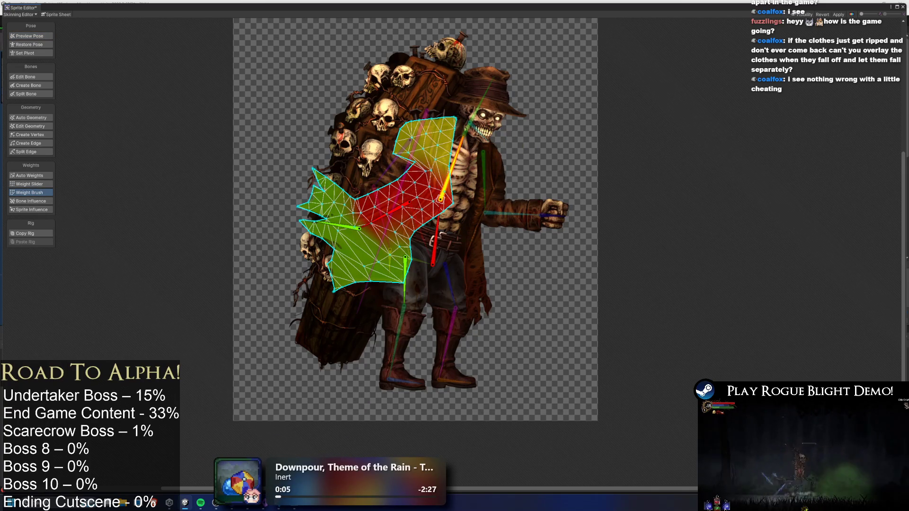
drag(426, 165, 412, 142)
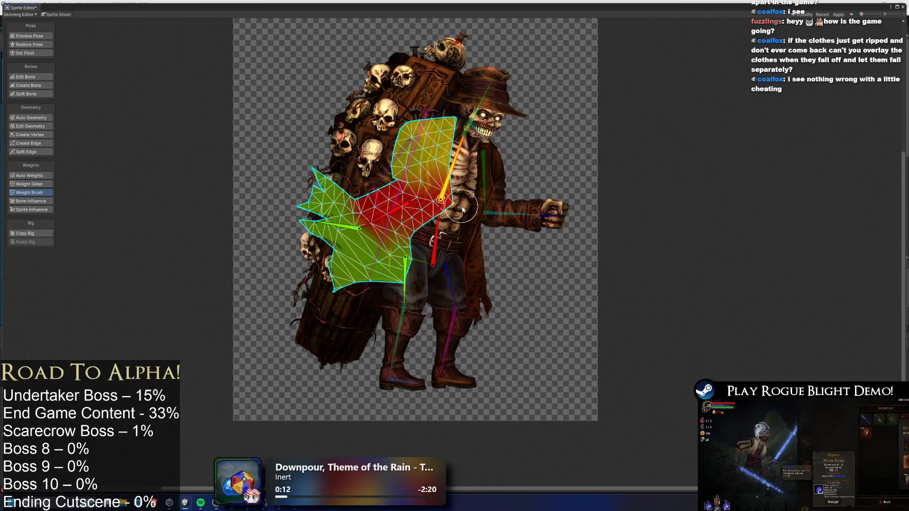
drag(433, 190, 413, 190)
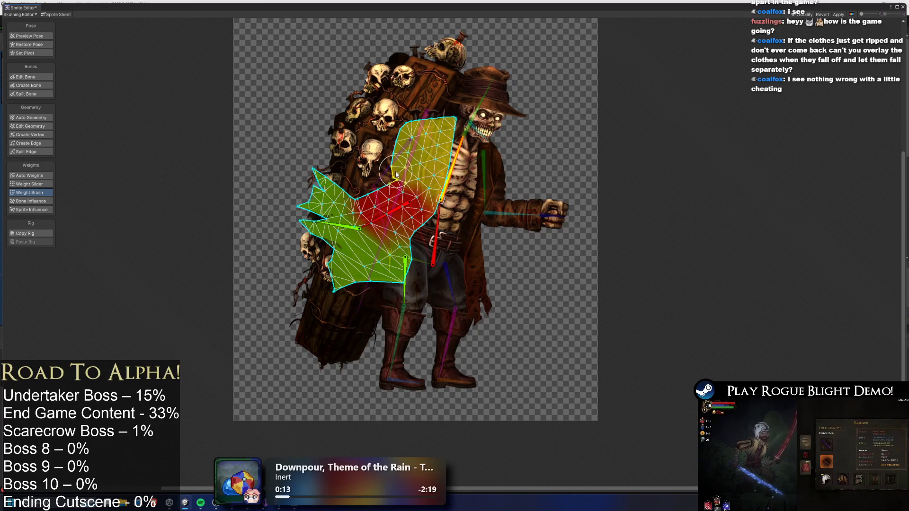
scroll(422, 177, up, 2)
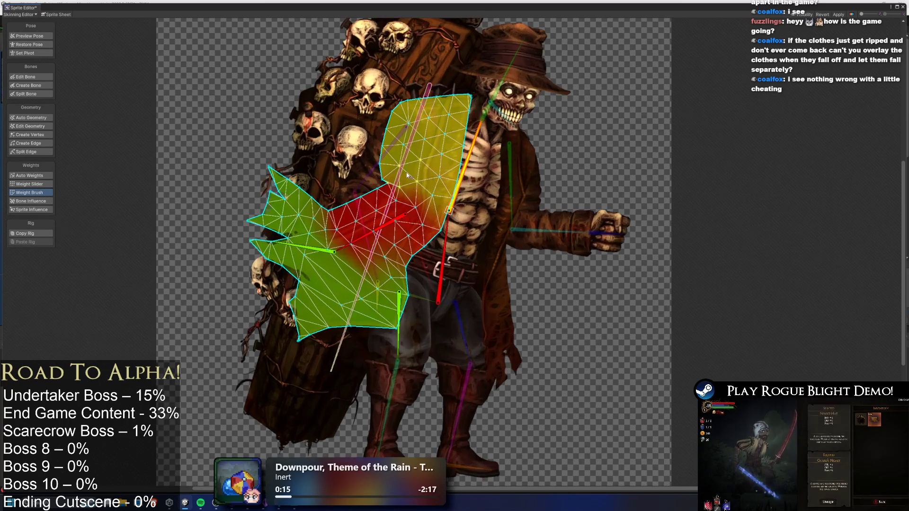
Rotate the arm and lower hand bones to test how the coat flap deforms.
click(403, 173)
click(454, 178)
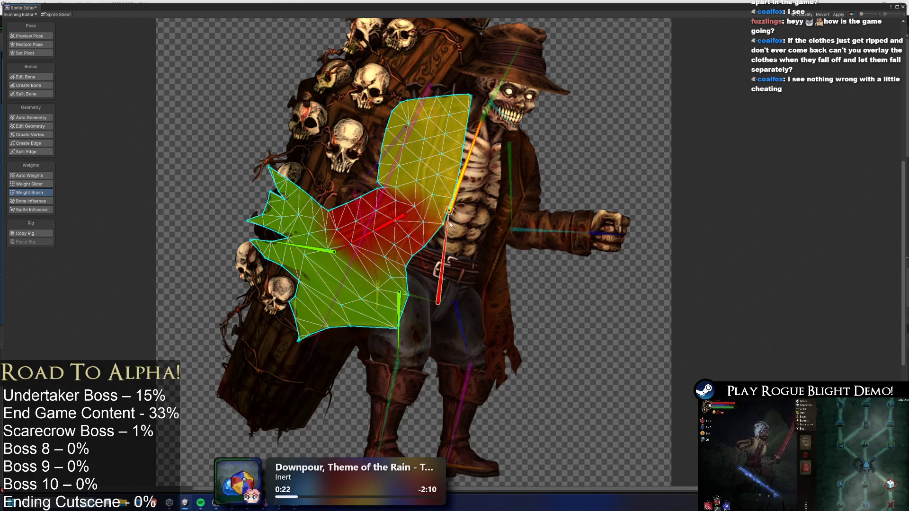
click(391, 227)
mouse_move(391, 229)
mouse_down()
mouse_move(379, 284)
mouse_move(350, 295)
mouse_move(388, 345)
mouse_move(383, 326)
mouse_move(410, 334)
mouse_move(389, 346)
mouse_move(372, 349)
mouse_move(341, 256)
mouse_move(412, 359)
mouse_move(370, 350)
mouse_move(406, 341)
mouse_move(407, 303)
mouse_move(360, 248)
mouse_move(381, 280)
mouse_move(374, 284)
mouse_move(400, 283)
mouse_move(414, 266)
mouse_up()
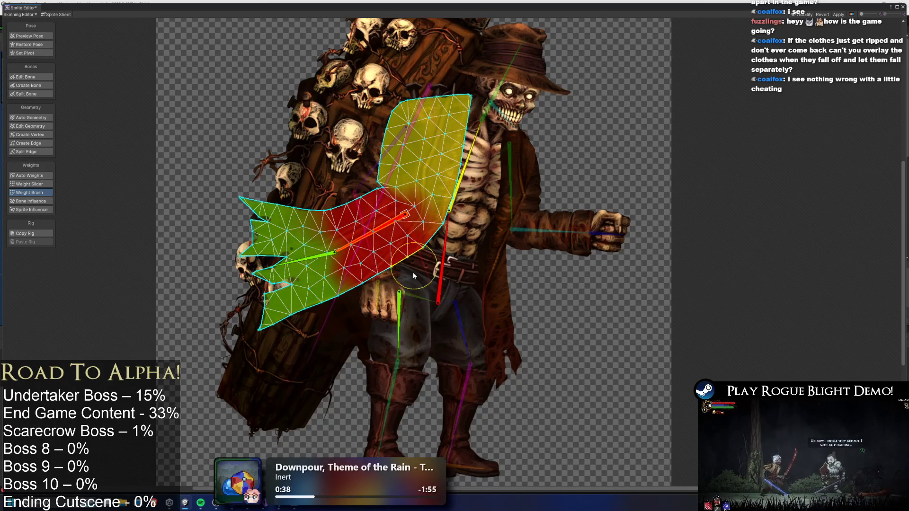
click(406, 333)
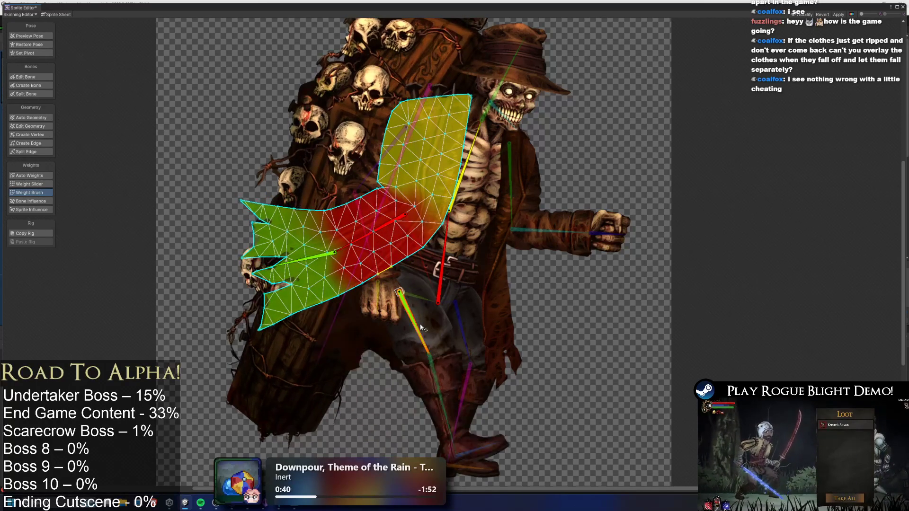
click(313, 257)
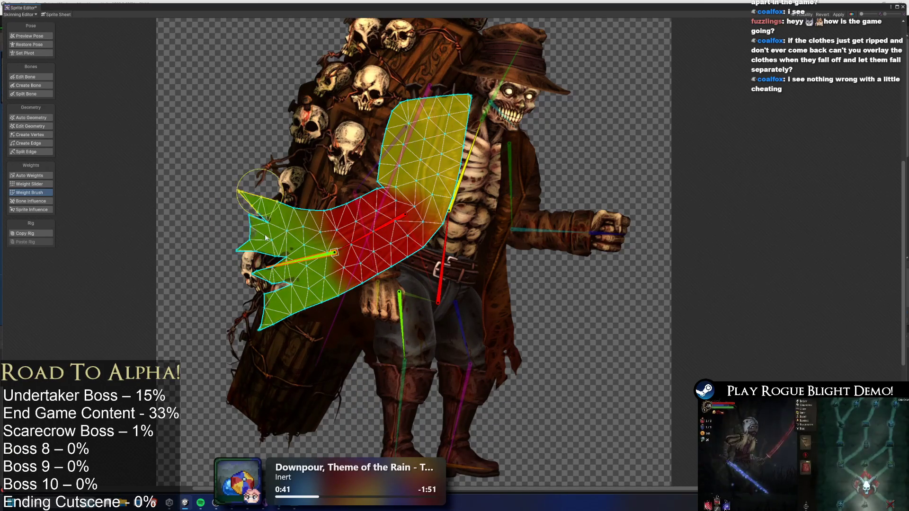
drag(408, 325, 385, 323)
click(322, 258)
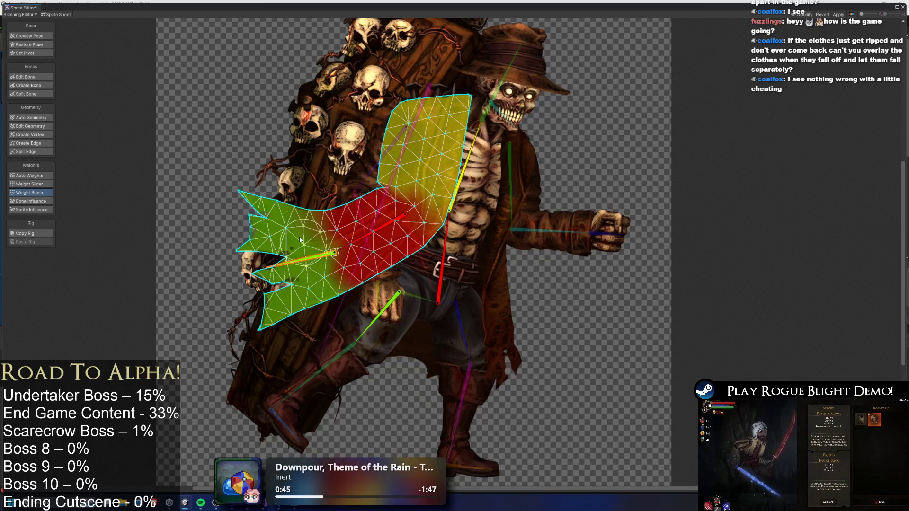
mouse_move(380, 323)
mouse_down()
mouse_move(422, 338)
mouse_move(370, 317)
mouse_move(421, 327)
mouse_move(378, 341)
mouse_up()
Repaint the coat flap's lower-edge weights for the forearm bone, retest the swing, and restore the pose.
click(381, 229)
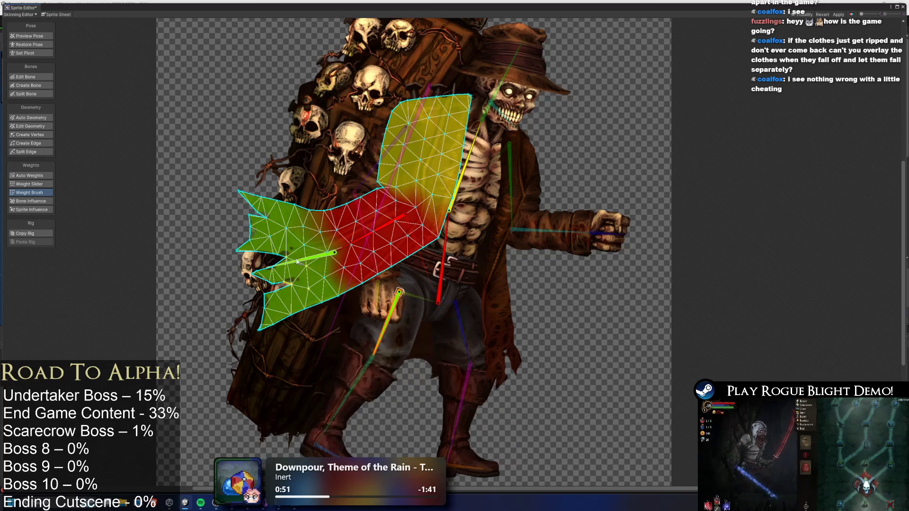
click(370, 233)
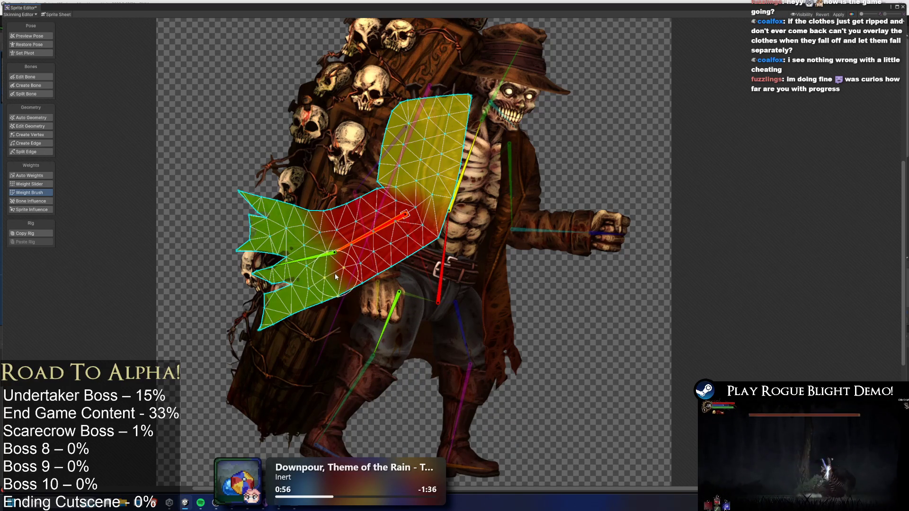
mouse_move(341, 288)
mouse_down()
mouse_move(312, 261)
mouse_move(317, 222)
mouse_up()
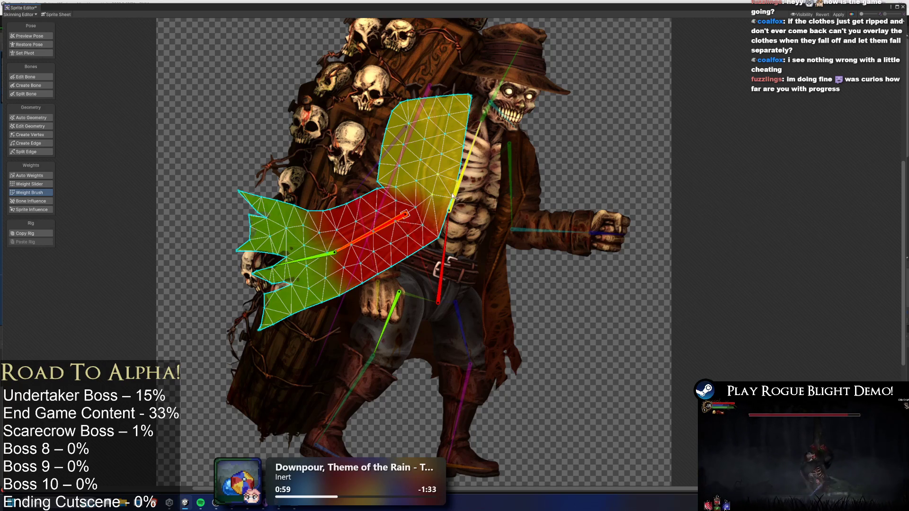
click(385, 197)
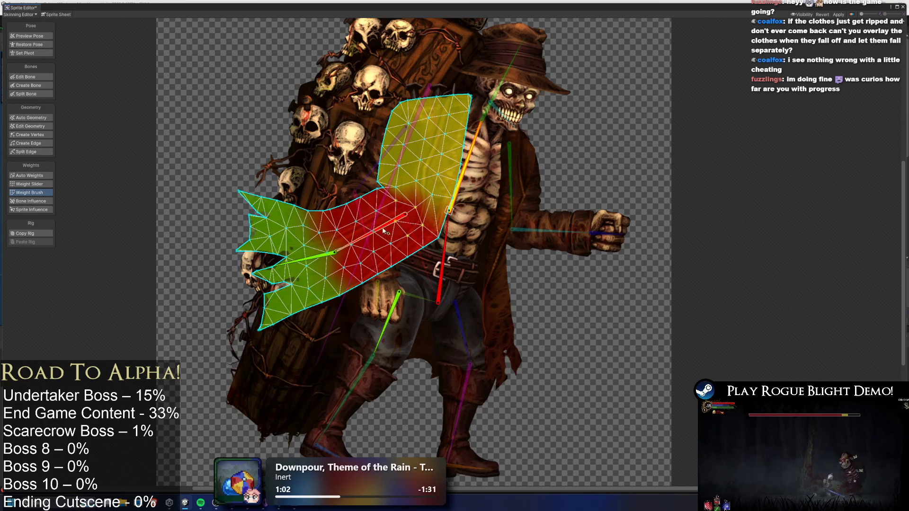
key(ctrl+z)
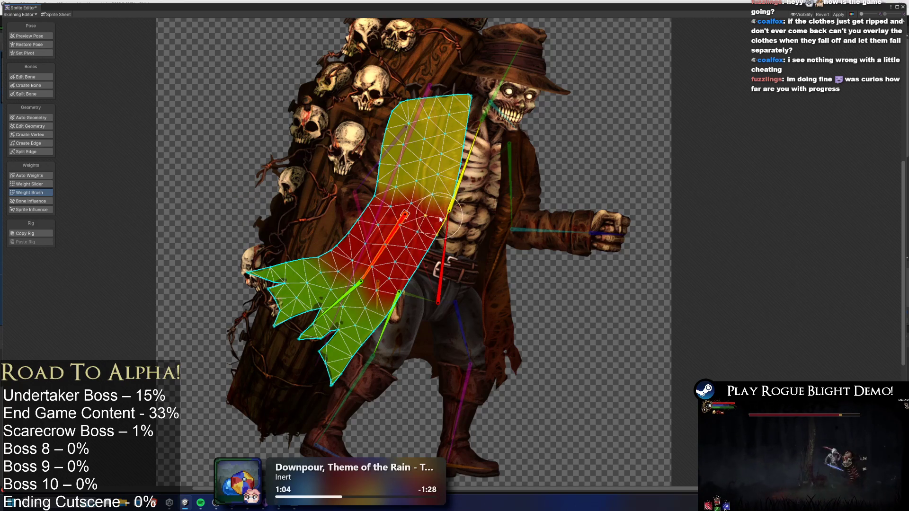
click(446, 212)
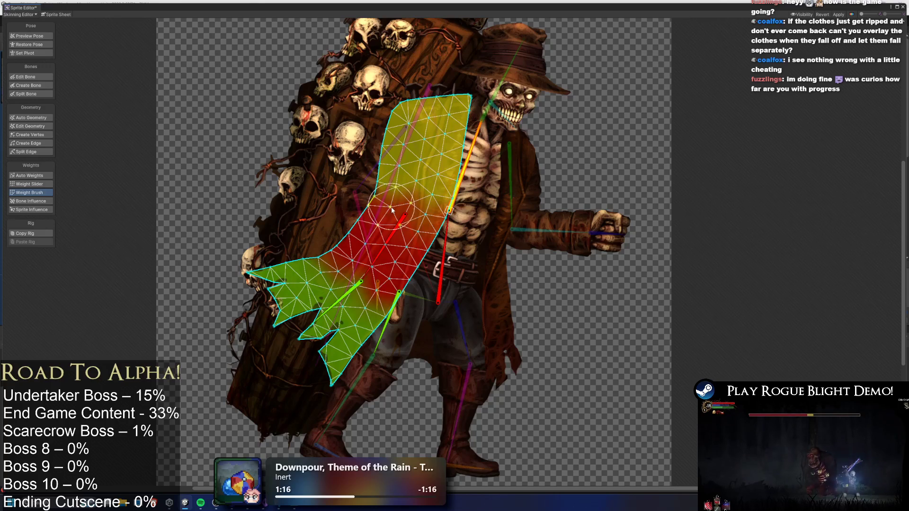
mouse_move(386, 246)
mouse_down()
mouse_move(379, 234)
mouse_move(439, 222)
mouse_up()
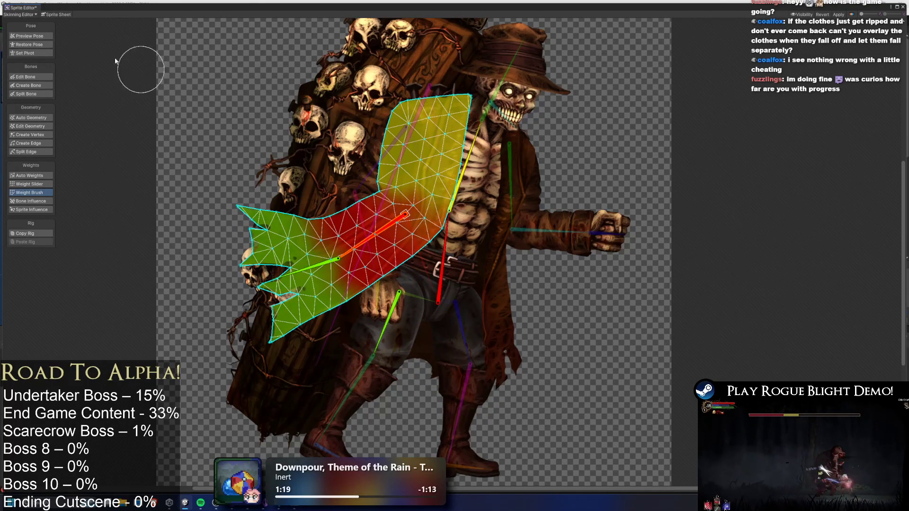
click(28, 44)
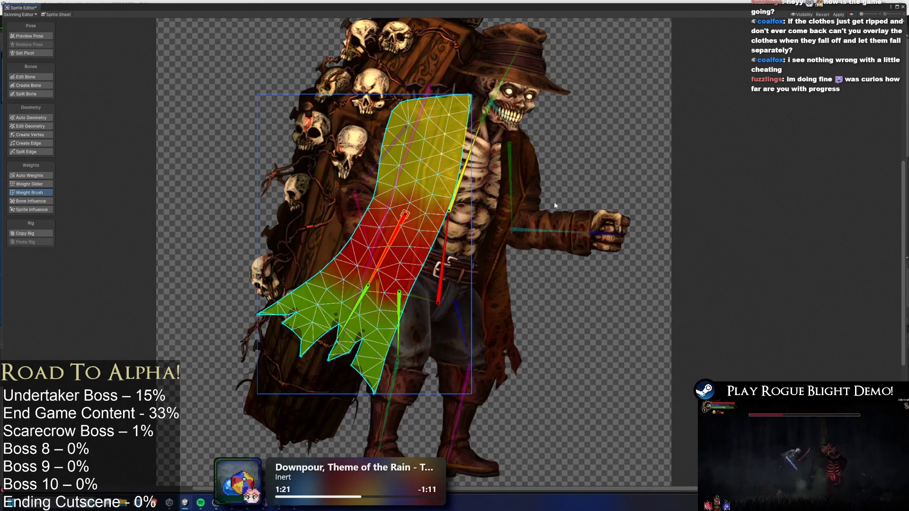
click(624, 142)
click(29, 36)
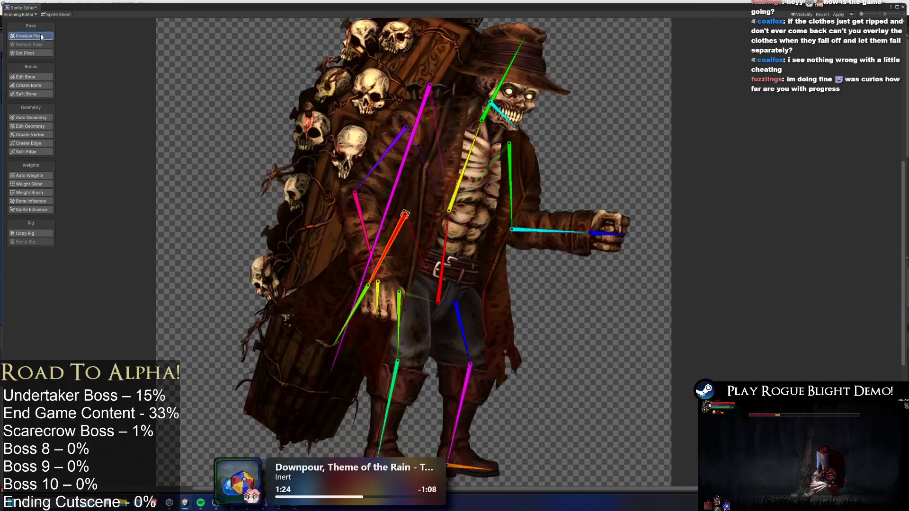
drag(403, 237, 398, 259)
mouse_move(389, 327)
mouse_down()
mouse_move(403, 278)
mouse_move(400, 349)
mouse_up()
mouse_move(401, 317)
mouse_down()
mouse_move(398, 351)
mouse_move(379, 340)
mouse_move(374, 255)
mouse_up()
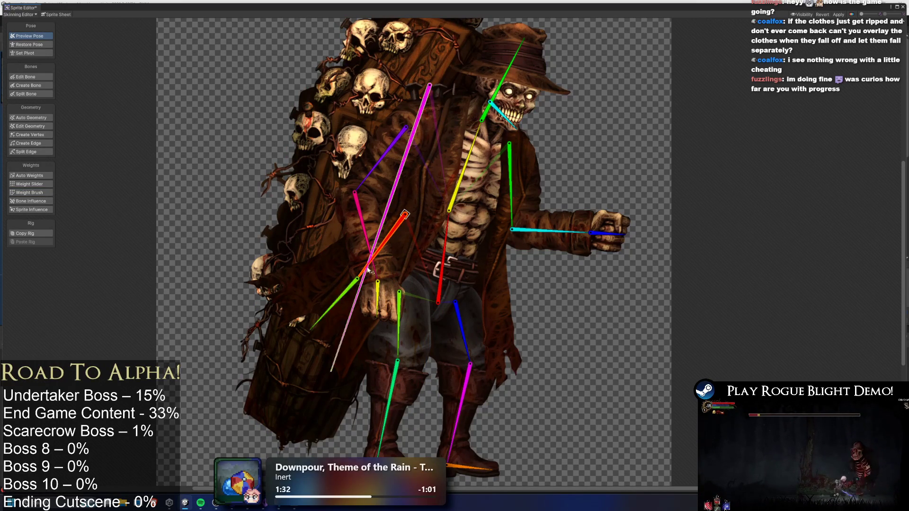
mouse_move(405, 214)
mouse_down()
mouse_move(440, 166)
mouse_move(432, 158)
mouse_move(412, 195)
mouse_move(448, 151)
mouse_up()
scroll(472, 172, down, 2)
key(ctrl+z)
key(ctrl+z)
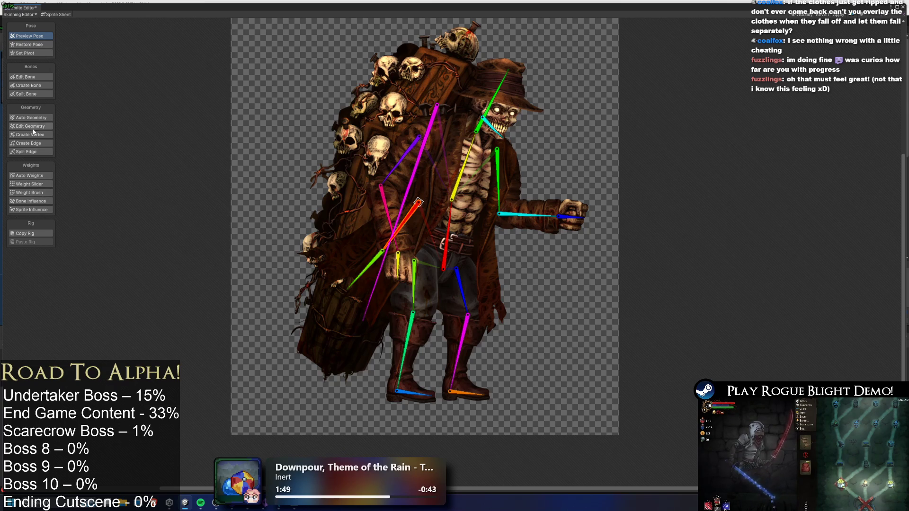
Place a two-bone chain down the right coat tail.
click(29, 86)
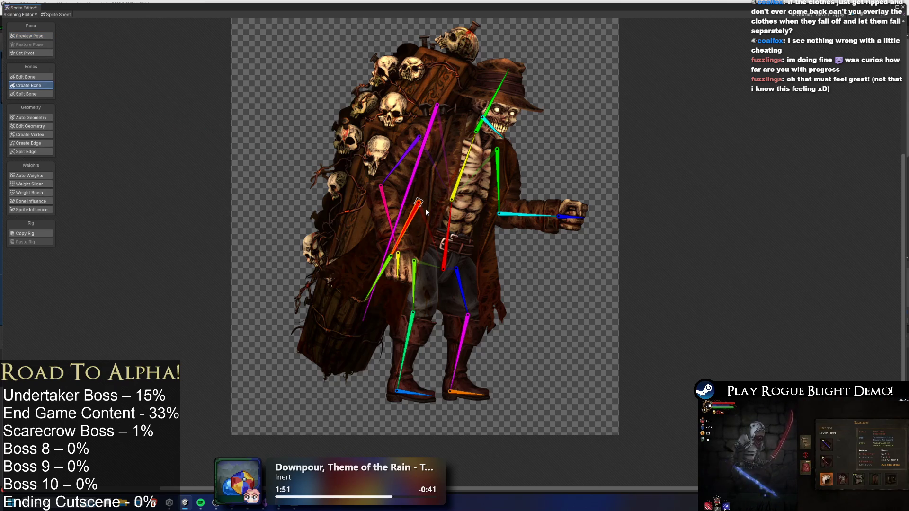
click(445, 256)
click(487, 221)
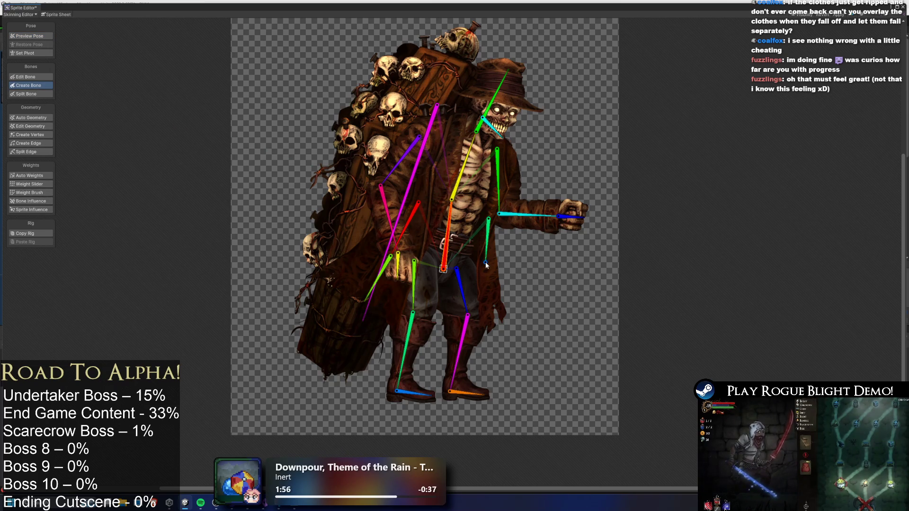
click(491, 322)
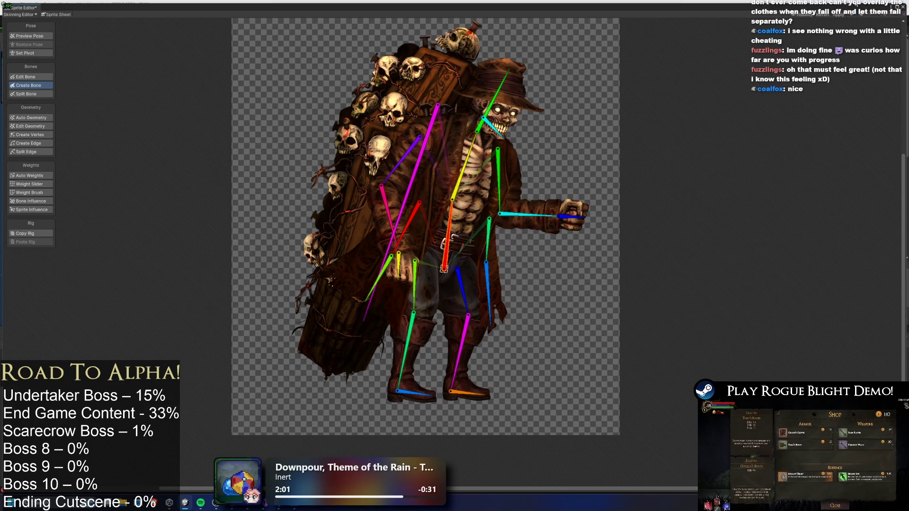
click(491, 219)
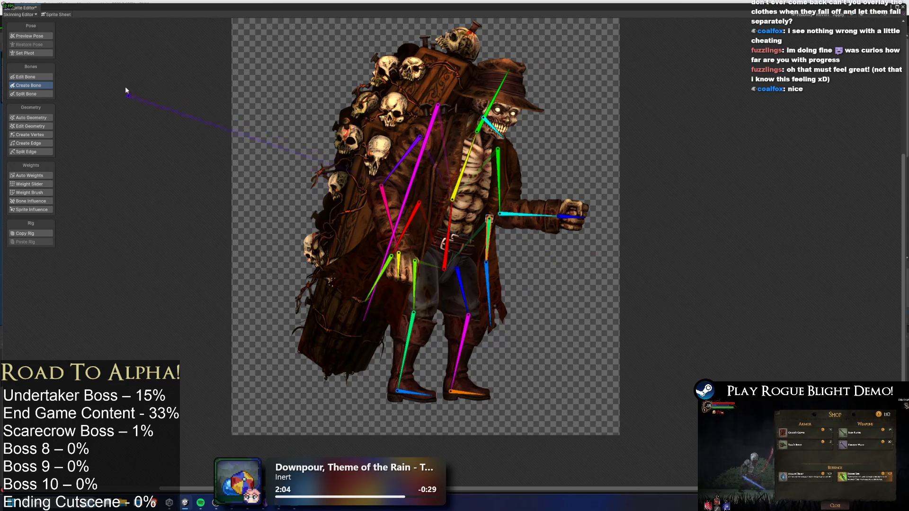
Select the right coat-tail sprite and inspect its bone influences.
click(31, 76)
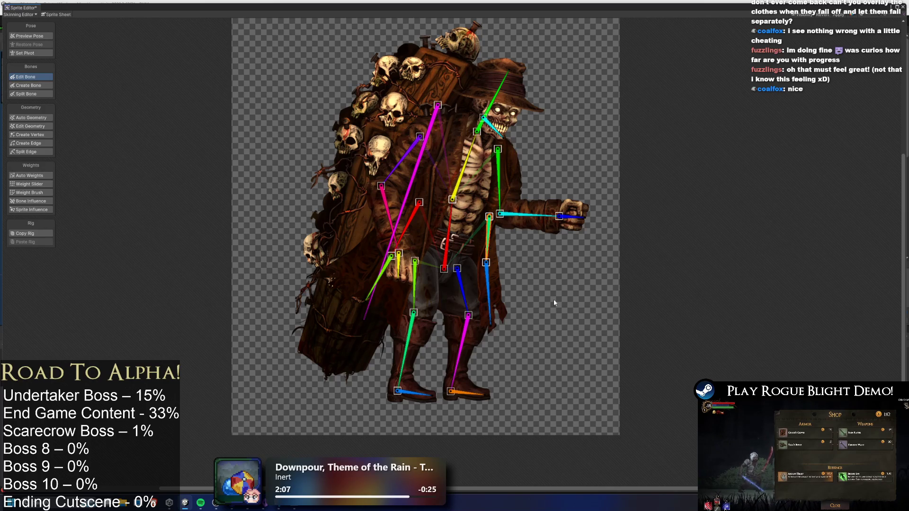
click(492, 293)
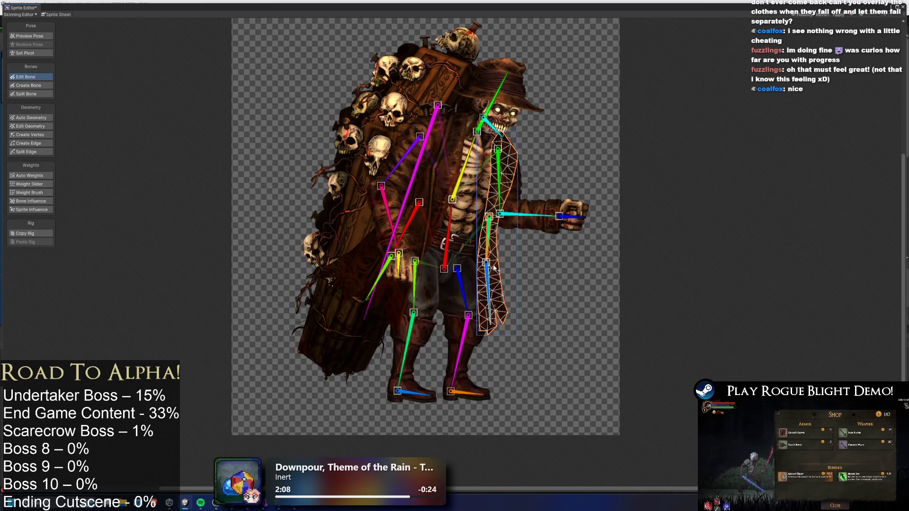
click(35, 201)
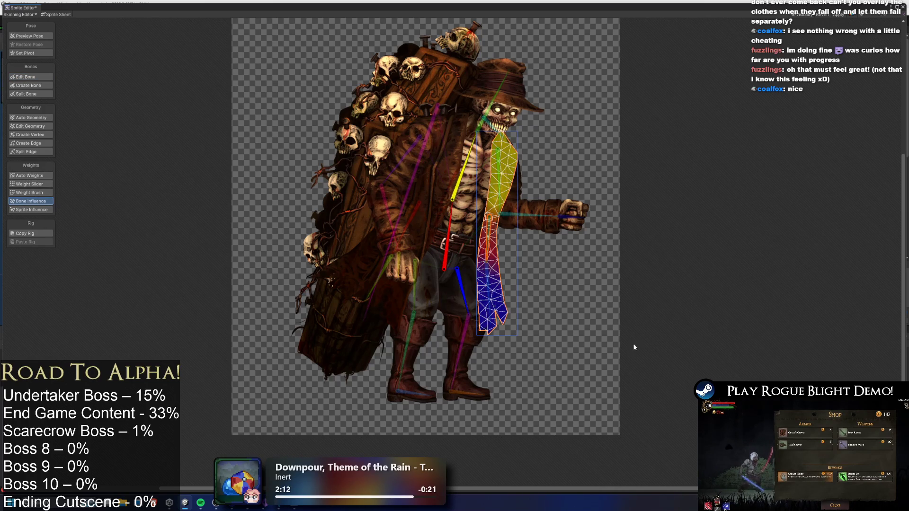
click(492, 294)
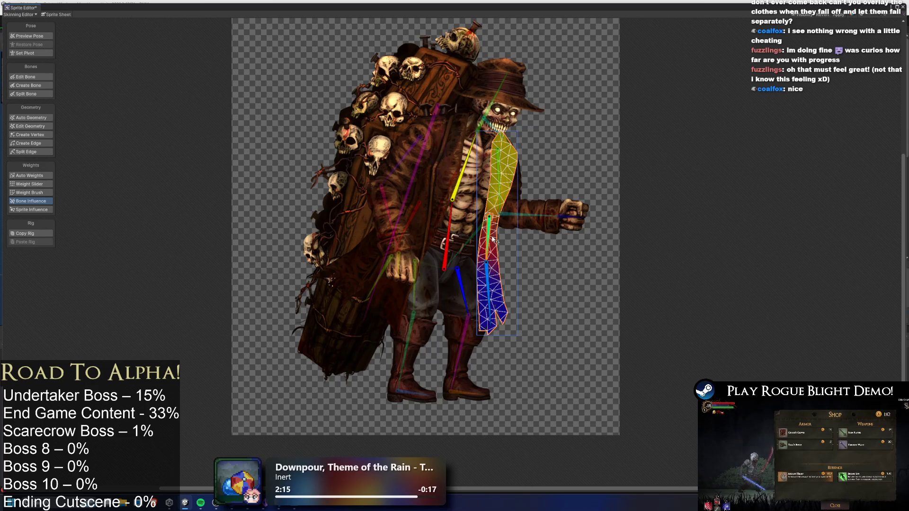
click(411, 218)
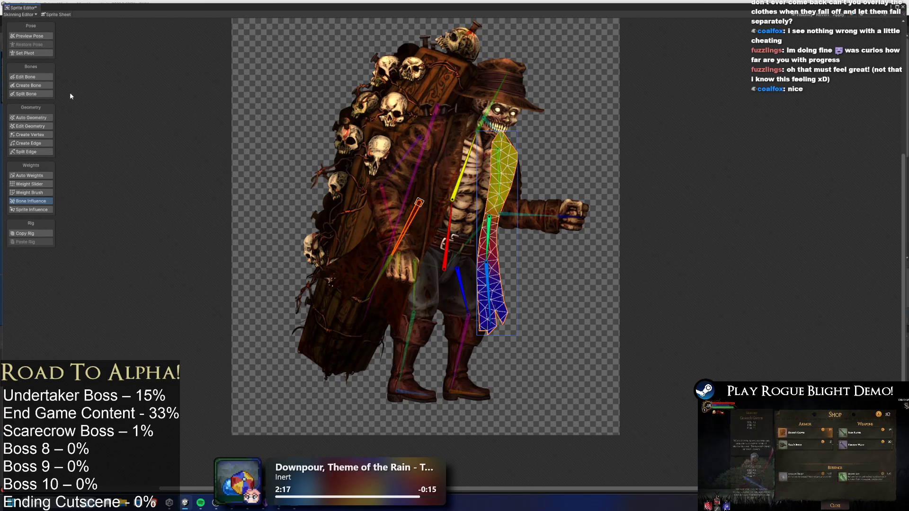
key(shift+2)
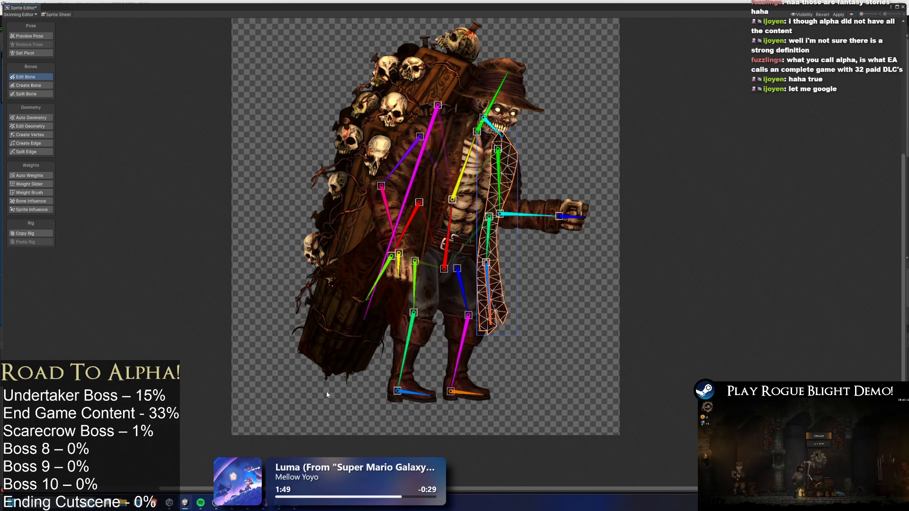
Show Bone Influence to view the coat-flap weights split between yellow and blue bones.
click(31, 201)
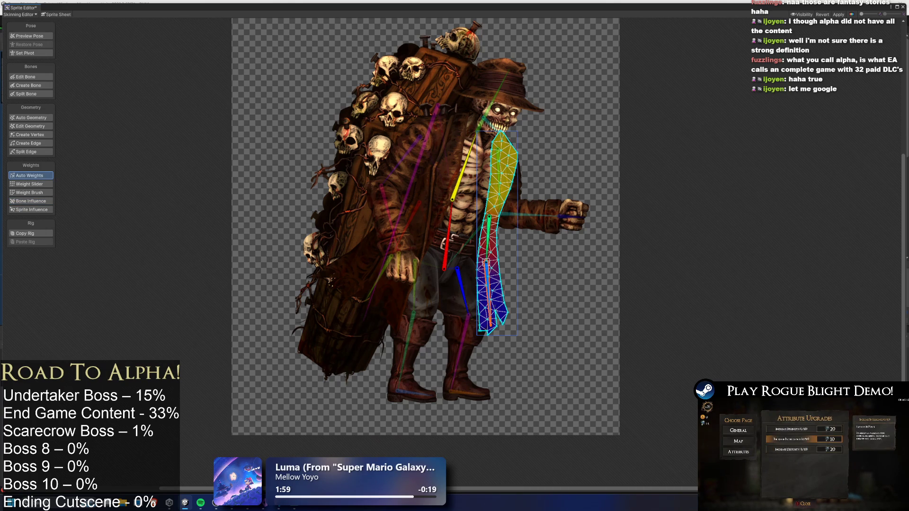
Auto-generate the coat strip's weights and test them by bending its upper and lower bones.
click(852, 488)
click(33, 193)
mouse_move(503, 154)
mouse_down()
mouse_move(498, 138)
mouse_move(503, 175)
mouse_move(518, 178)
mouse_up()
key(ctrl+z)
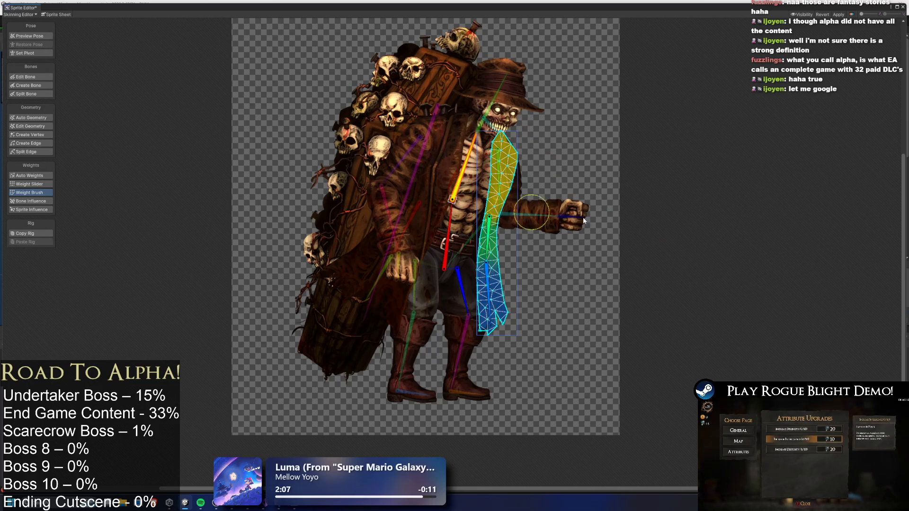
drag(499, 247, 523, 223)
scroll(523, 223, up, 5)
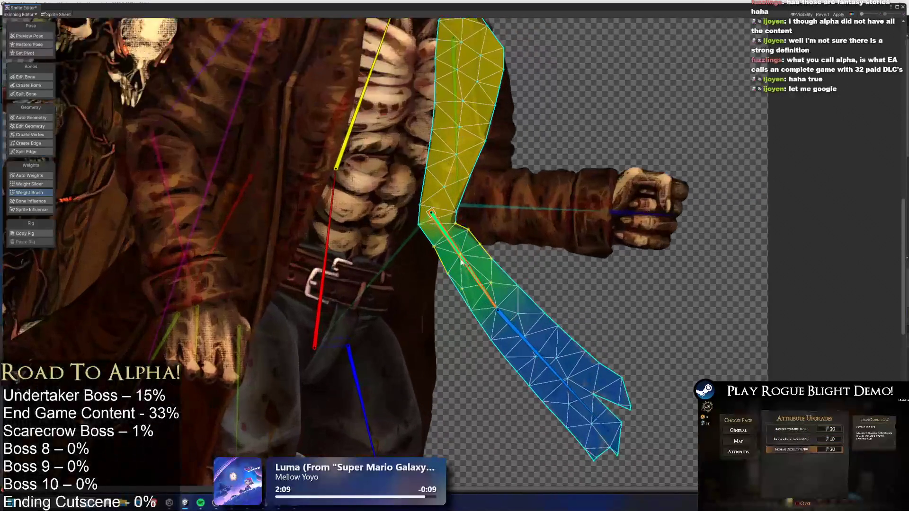
mouse_move(447, 272)
mouse_down()
mouse_move(442, 234)
mouse_move(431, 253)
mouse_move(372, 262)
mouse_up()
Brush-paint the coat strip's weights between its upper and lower bones, then enable Preview Pose.
click(374, 62)
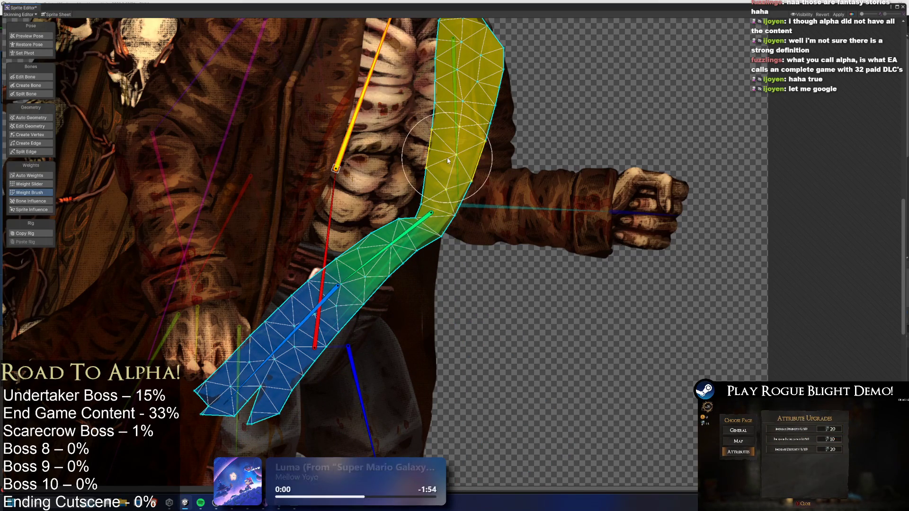
click(456, 266)
click(454, 265)
mouse_move(454, 266)
mouse_down()
mouse_move(468, 303)
mouse_move(476, 294)
mouse_up()
key(ctrl+z)
key(ctrl+z)
key(ctrl+z)
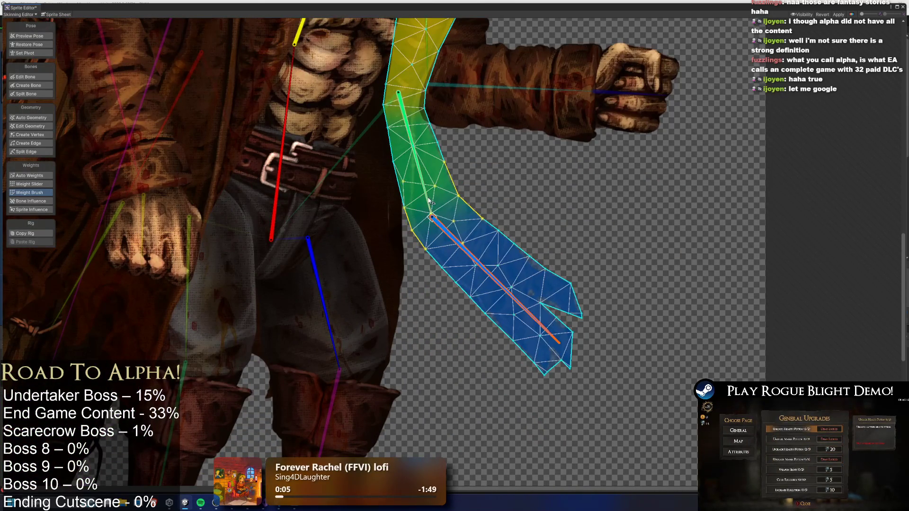
click(49, 37)
scroll(388, 239, down, 3)
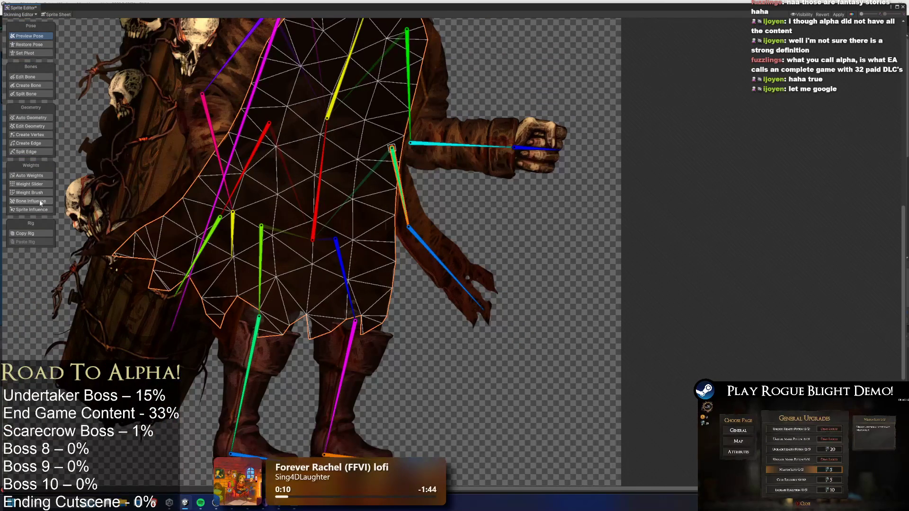
Show bone influences, swing the sleeve bone outward, and select the green arm bone for painting.
click(31, 200)
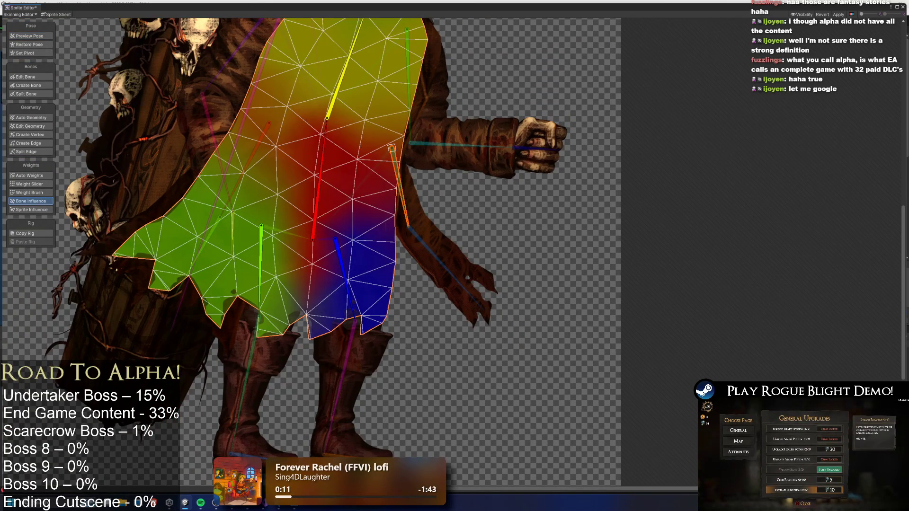
click(449, 275)
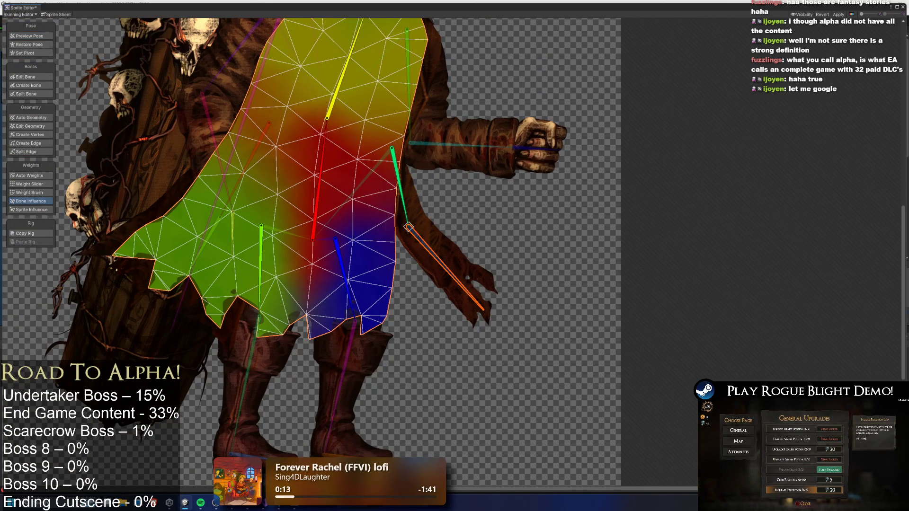
drag(239, 197, 189, 160)
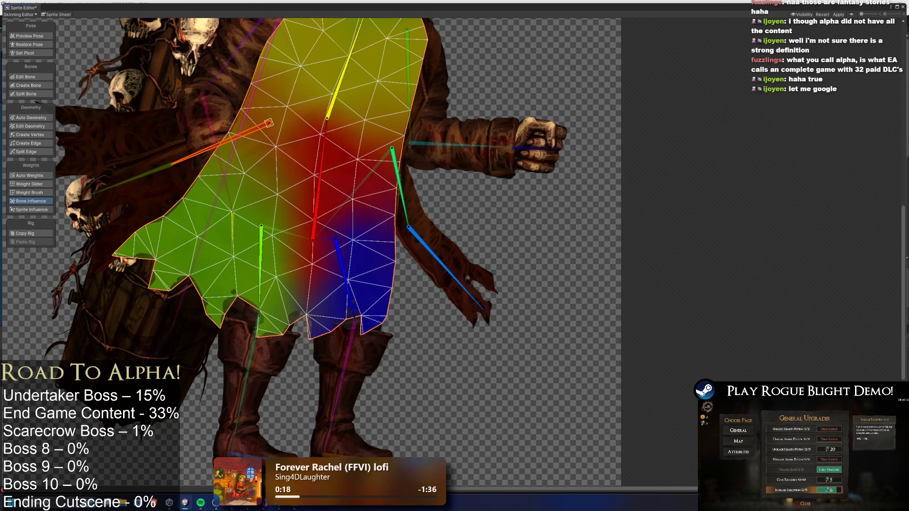
click(129, 180)
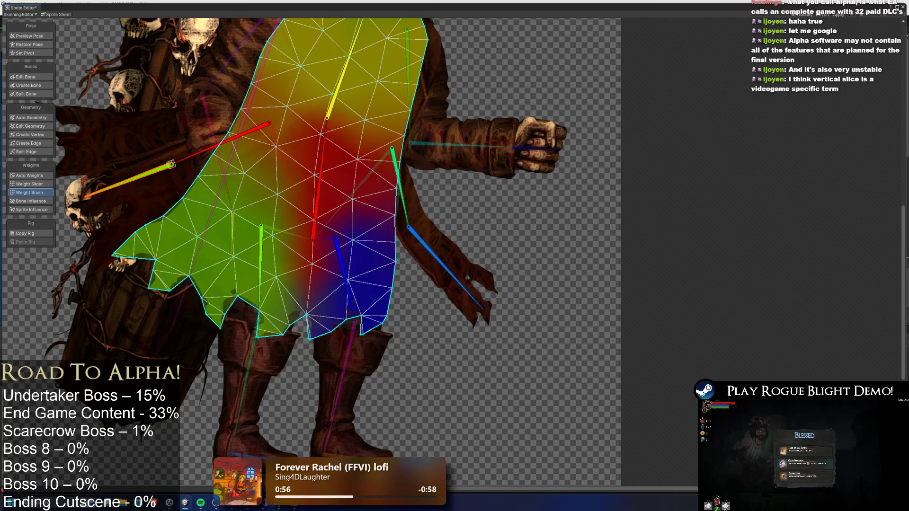
click(398, 184)
Paint the coat's lower-right area with the green and blue arm bones' weights.
mouse_move(374, 265)
mouse_down()
mouse_move(398, 284)
mouse_move(390, 256)
mouse_up()
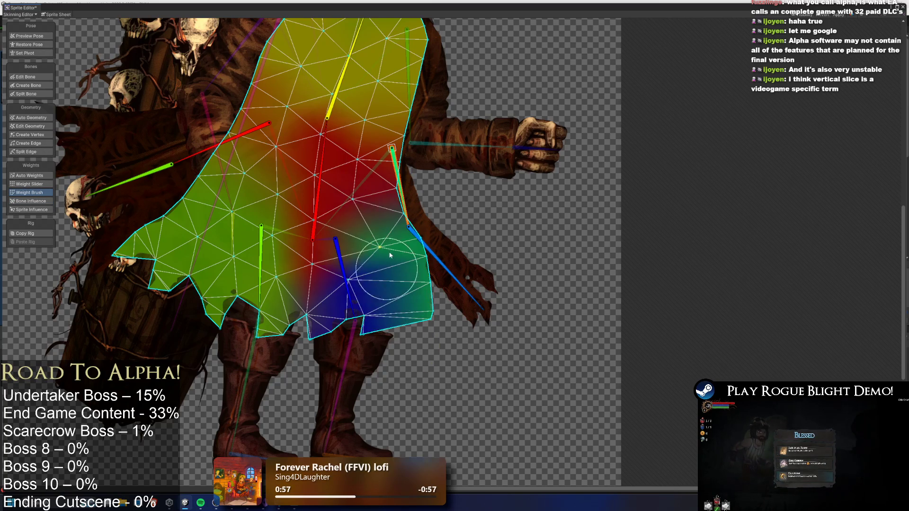
mouse_move(432, 174)
mouse_down()
mouse_move(412, 184)
mouse_move(398, 166)
mouse_move(374, 175)
mouse_move(397, 191)
mouse_up()
click(408, 227)
mouse_move(408, 228)
mouse_down()
mouse_move(369, 308)
mouse_move(382, 300)
mouse_move(369, 275)
mouse_move(388, 335)
mouse_move(374, 310)
mouse_up()
Paint the coat's upper-left flap with the red and green sleeve bones' weights.
click(216, 146)
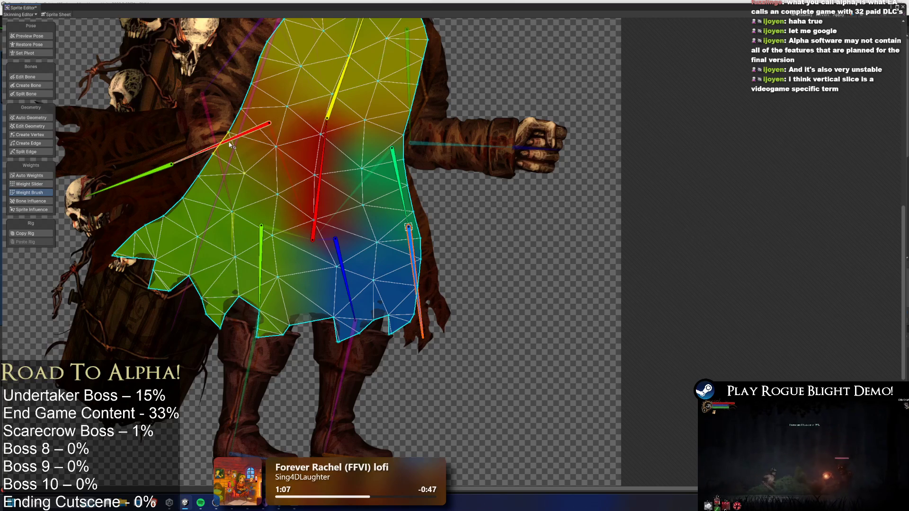
drag(206, 163, 152, 142)
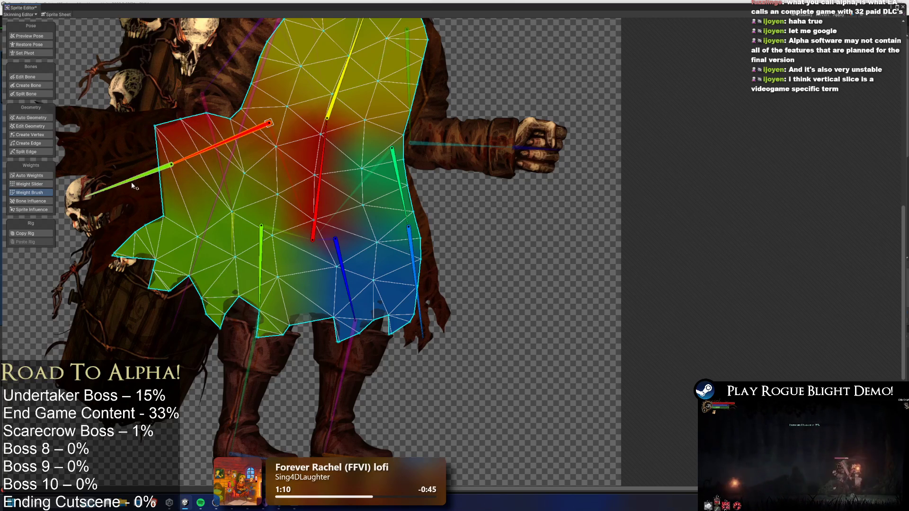
click(109, 213)
drag(109, 213, 95, 163)
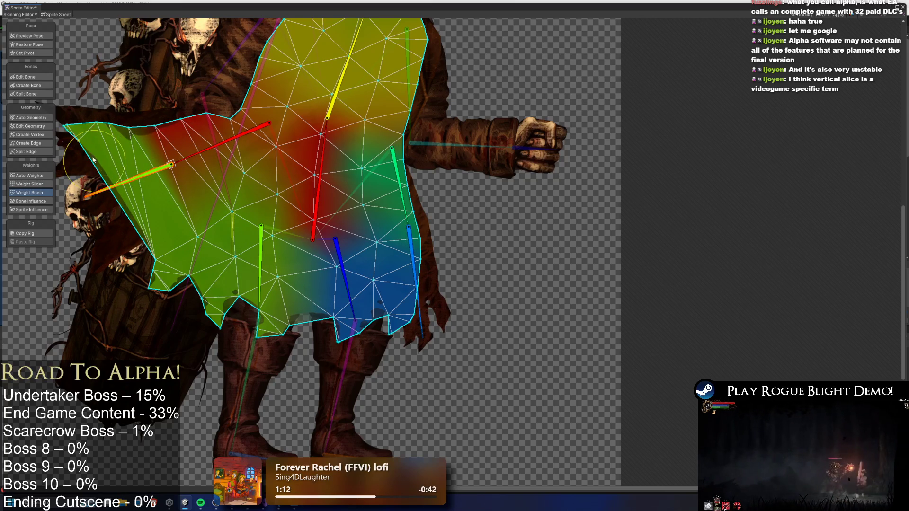
Repaint and smooth the weights along the coat's lower-left flap and edge.
mouse_move(122, 228)
mouse_down()
mouse_move(161, 284)
mouse_move(151, 247)
mouse_move(180, 265)
mouse_up()
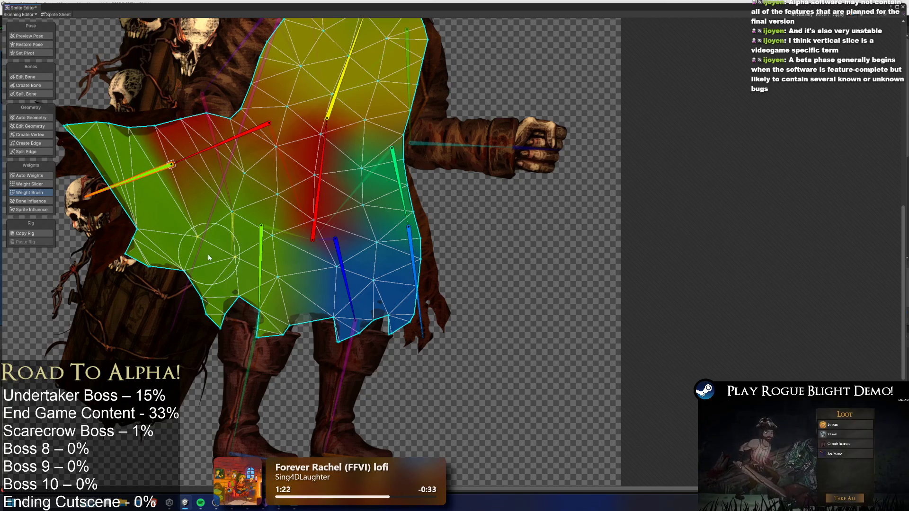
drag(183, 250, 129, 228)
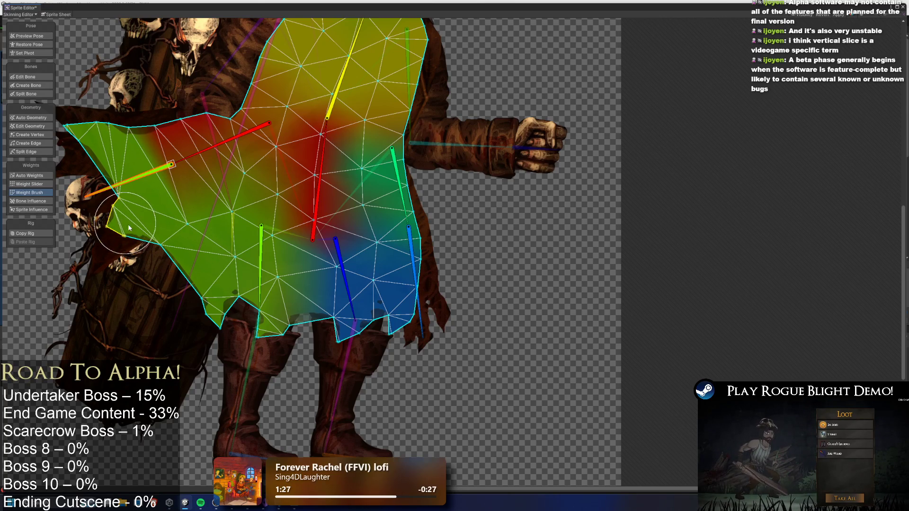
click(176, 229)
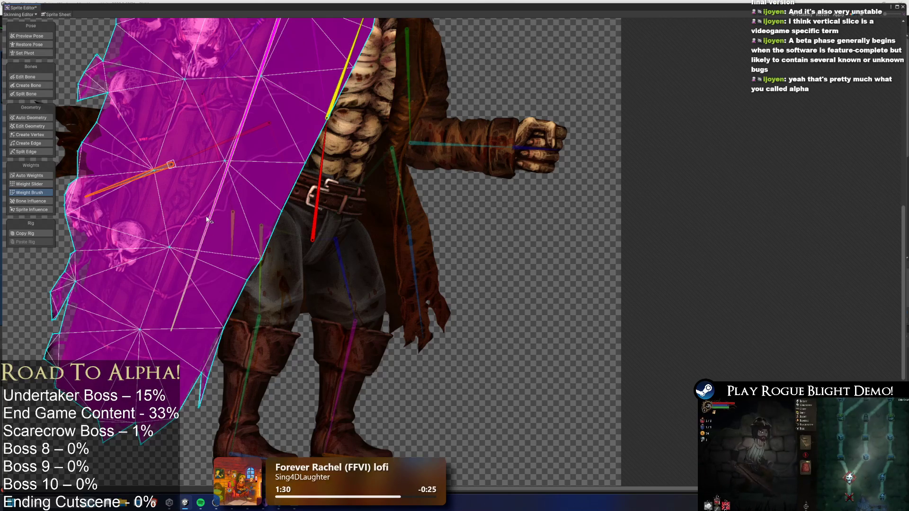
Reselect the coat mesh, paint blended weights across its middle, then pick the upper-left sleeve bone.
click(195, 228)
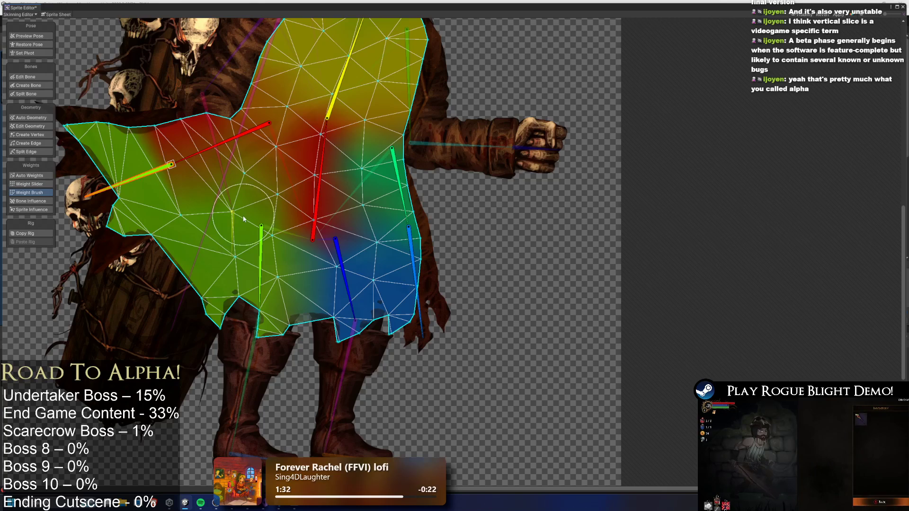
mouse_move(248, 209)
mouse_down()
mouse_move(236, 200)
mouse_move(175, 203)
mouse_move(103, 191)
mouse_move(189, 303)
mouse_move(169, 311)
mouse_move(191, 336)
mouse_up()
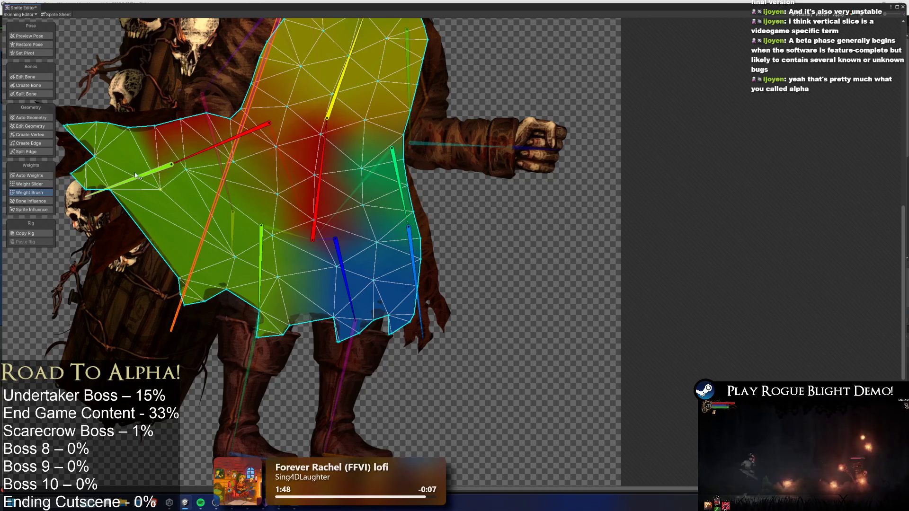
click(180, 301)
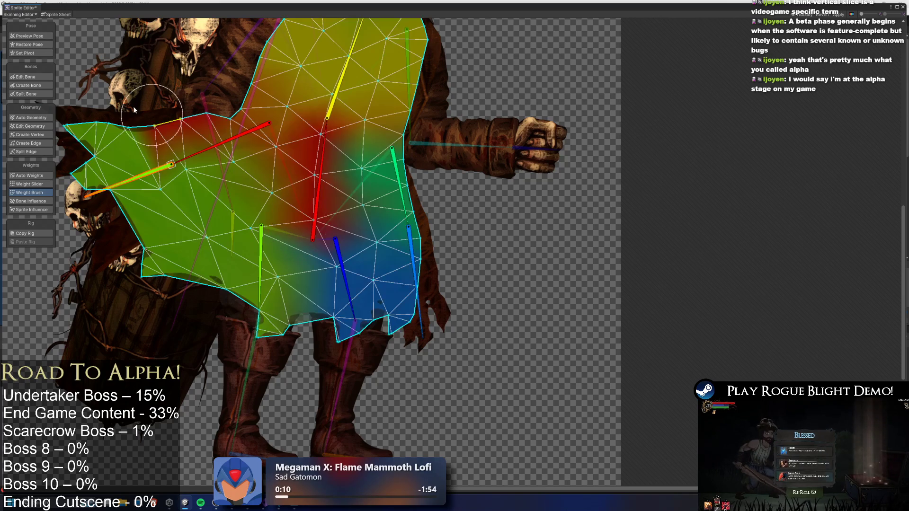
click(31, 36)
Test-pose the arm chain and green leg bone to see how the coat deforms.
mouse_move(407, 217)
mouse_down()
mouse_move(426, 213)
mouse_move(450, 186)
mouse_move(428, 207)
mouse_up()
mouse_move(343, 280)
mouse_down()
mouse_move(379, 284)
mouse_move(327, 295)
mouse_up()
drag(259, 284, 228, 300)
Paint blue and red bone weights onto the lower cloak.
click(31, 201)
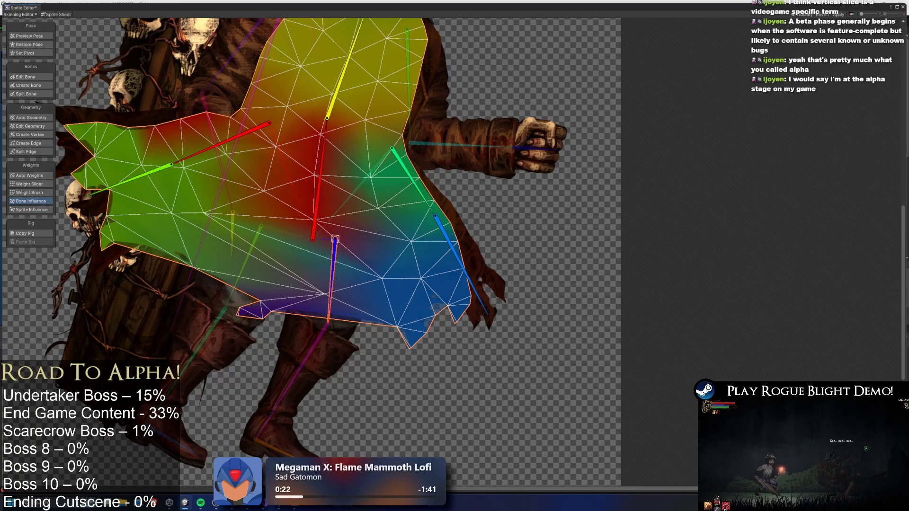
click(462, 254)
mouse_move(402, 294)
mouse_down()
mouse_move(374, 327)
mouse_move(362, 361)
mouse_up()
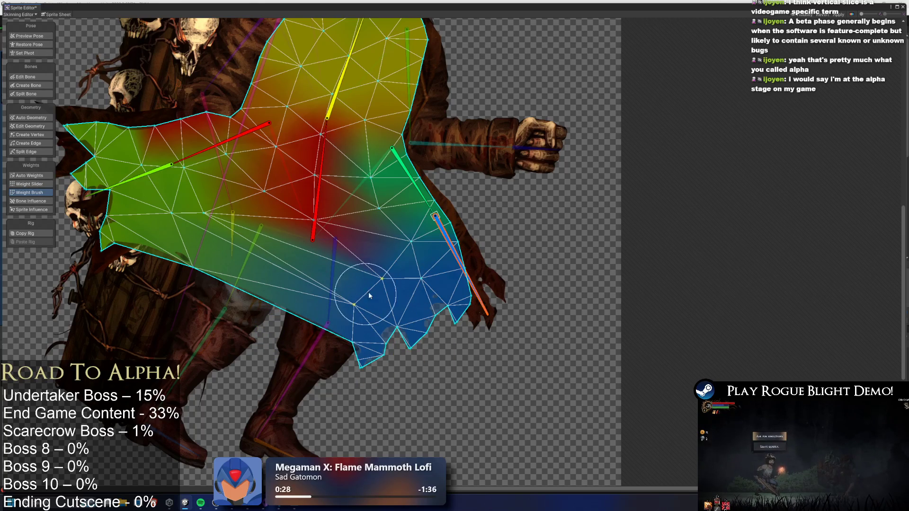
click(312, 237)
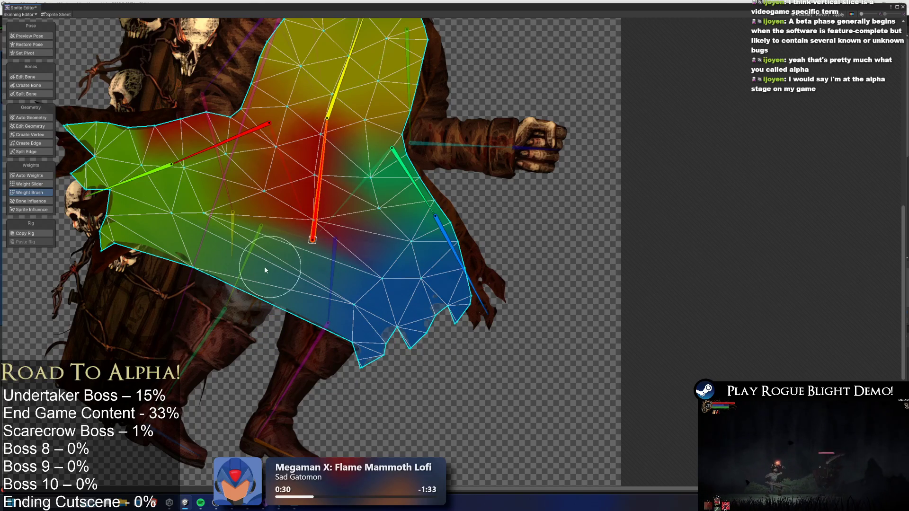
mouse_move(336, 322)
mouse_down()
mouse_move(265, 284)
mouse_move(361, 320)
mouse_move(344, 277)
mouse_move(279, 265)
mouse_up()
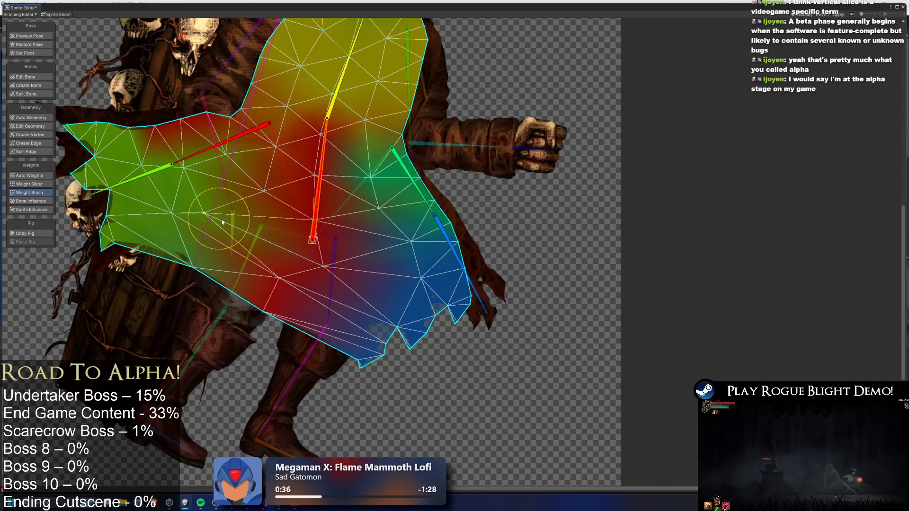
Touch up weights on the lower-left cloak, the hem, the skull-side edge and the upper-left edge.
mouse_move(241, 222)
mouse_down()
mouse_move(223, 251)
mouse_move(189, 272)
mouse_move(222, 274)
mouse_up()
mouse_move(365, 363)
mouse_down()
mouse_move(329, 346)
mouse_move(308, 374)
mouse_move(365, 261)
mouse_move(348, 333)
mouse_move(322, 327)
mouse_move(366, 327)
mouse_move(370, 317)
mouse_up()
mouse_move(206, 274)
mouse_down()
mouse_move(189, 260)
mouse_move(123, 260)
mouse_move(111, 244)
mouse_move(124, 254)
mouse_up()
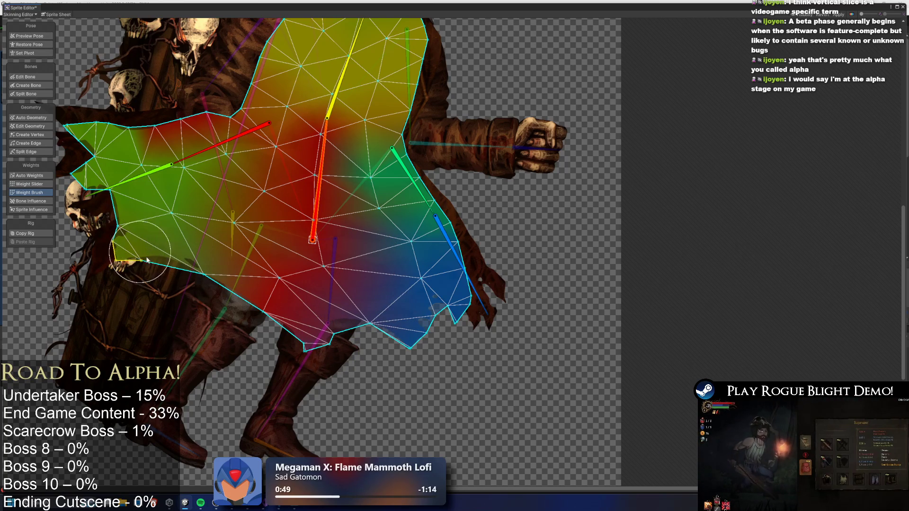
drag(185, 85, 138, 111)
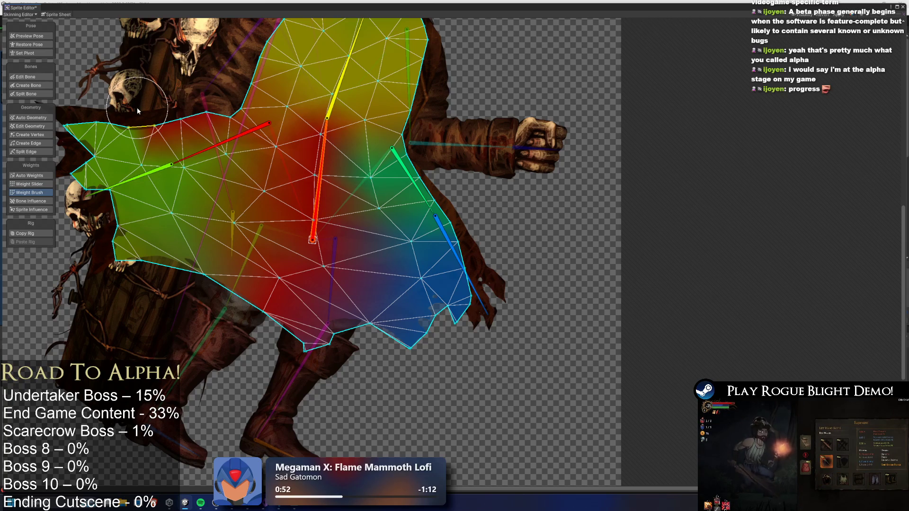
click(37, 36)
Pose the forearm, upper-arm and coat bones to check the coat's deformation.
mouse_move(425, 200)
mouse_down()
mouse_move(397, 208)
mouse_move(419, 218)
mouse_up()
mouse_move(171, 163)
mouse_down()
mouse_move(159, 146)
mouse_move(190, 204)
mouse_up()
drag(420, 221, 391, 212)
drag(386, 239, 433, 272)
drag(392, 198, 416, 193)
scroll(486, 213, down, 3)
Swing the green coat bone, thighs and red upper arm, then close the Sprite Editor.
drag(321, 194, 295, 195)
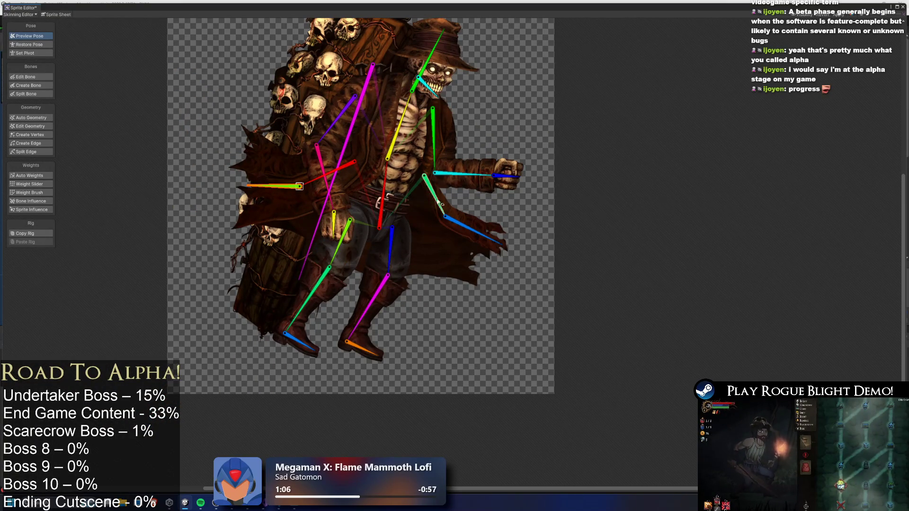
drag(390, 251, 402, 248)
drag(340, 244, 344, 245)
drag(434, 196, 440, 191)
drag(297, 185, 321, 184)
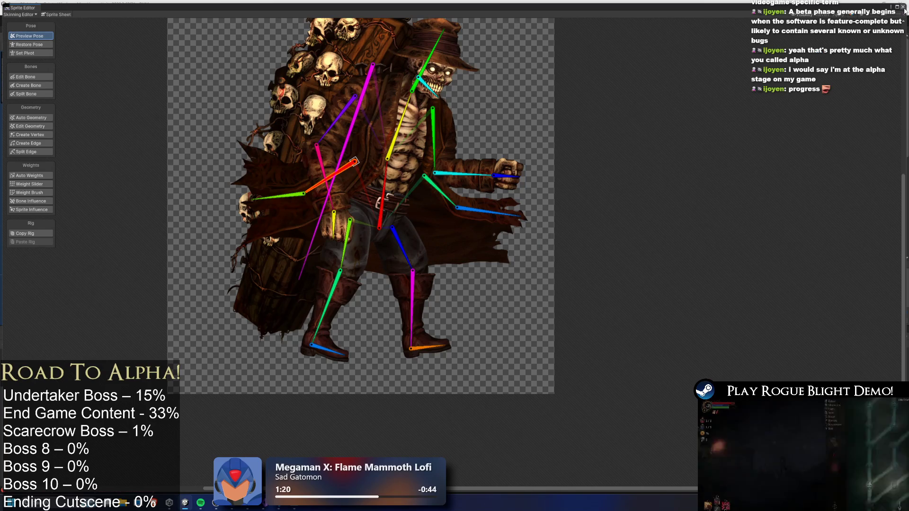
click(904, 8)
scroll(208, 173, up, 3)
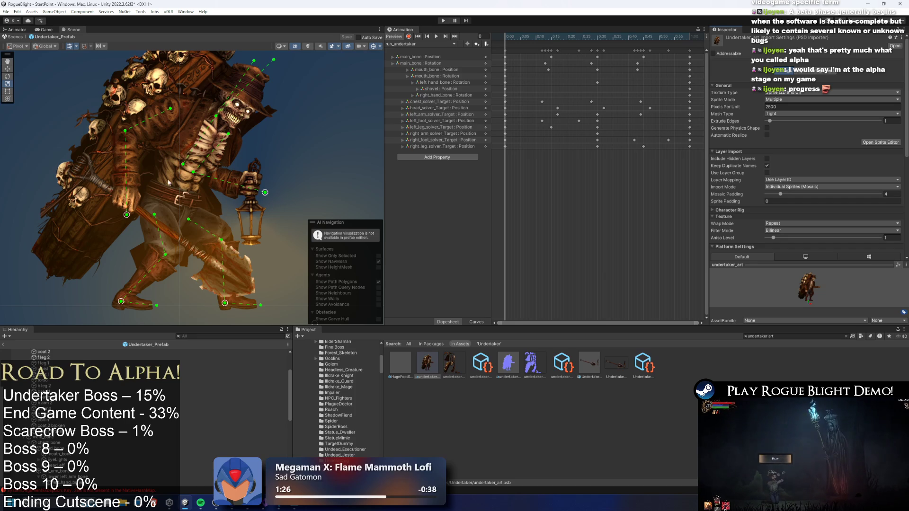
Scrub the run_undertaker clip to frames 10 and 4, then play the animation preview.
mouse_move(520, 38)
mouse_down()
mouse_move(631, 43)
mouse_move(534, 50)
mouse_move(598, 47)
mouse_move(534, 48)
mouse_move(560, 47)
mouse_up()
scroll(138, 148, up, 3)
scroll(222, 122, up, 2)
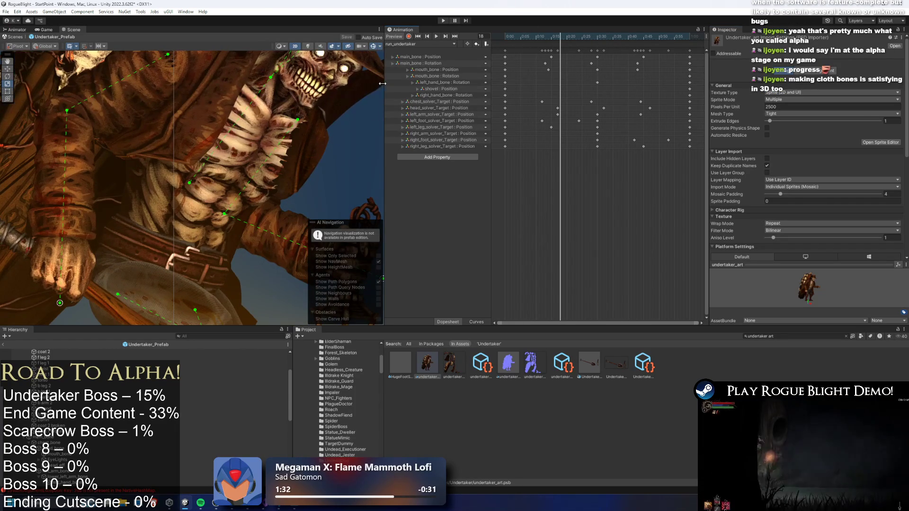
scroll(337, 124, down, 2)
mouse_move(590, 35)
mouse_down()
mouse_move(529, 40)
mouse_move(554, 38)
mouse_up()
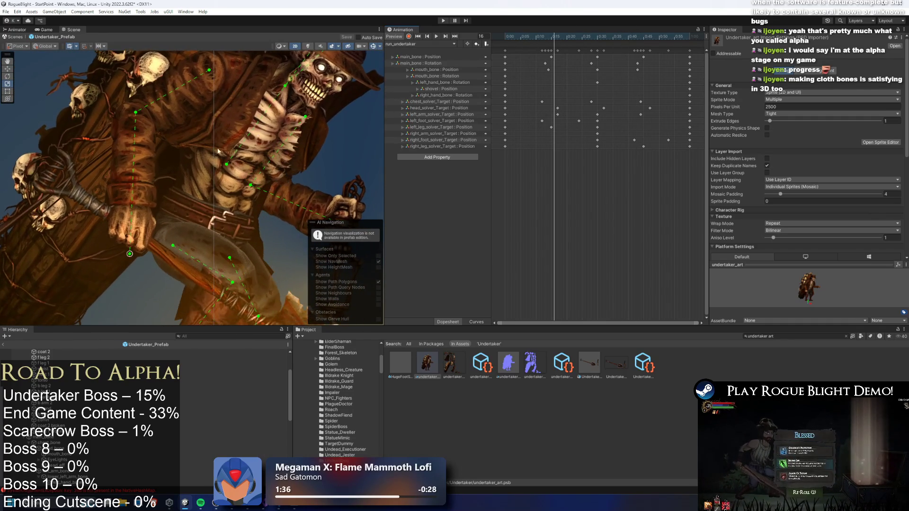
click(436, 37)
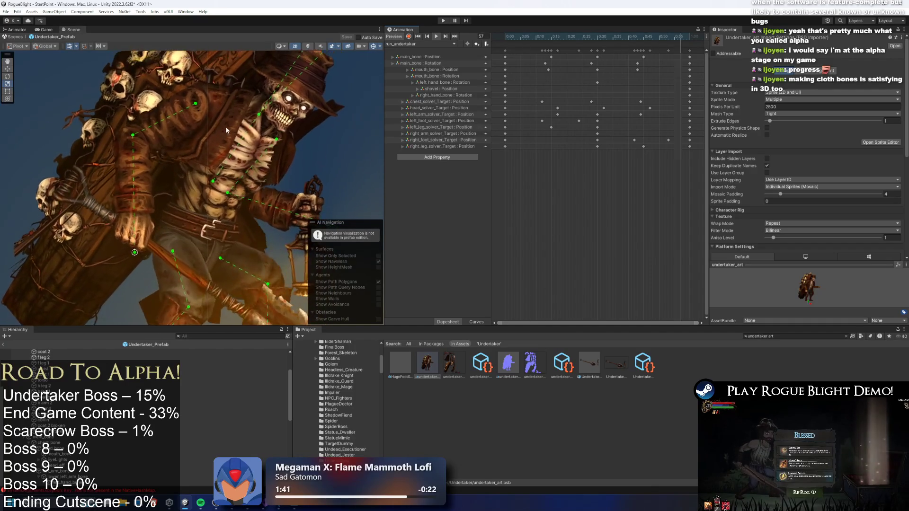
Stop the preview and reopen undertaker_art in the Sprite Editor's Skinning Editor.
click(533, 38)
click(880, 143)
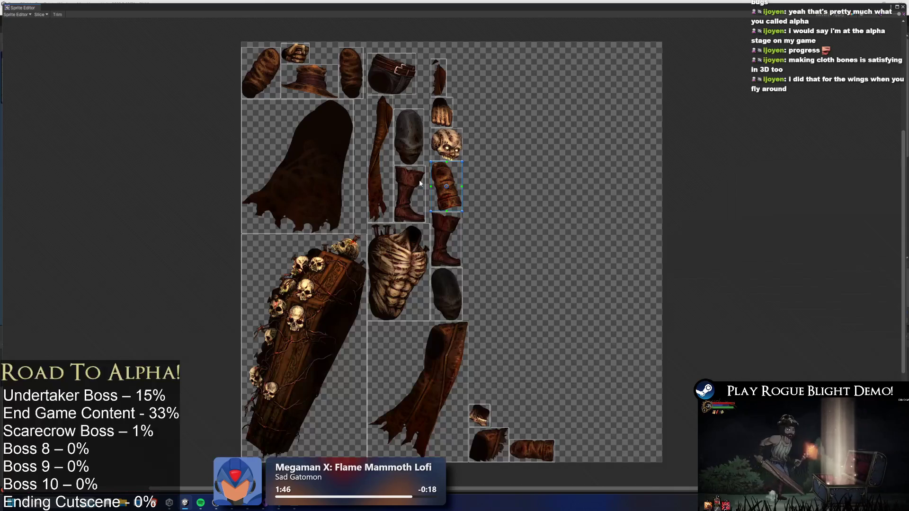
click(17, 14)
click(38, 53)
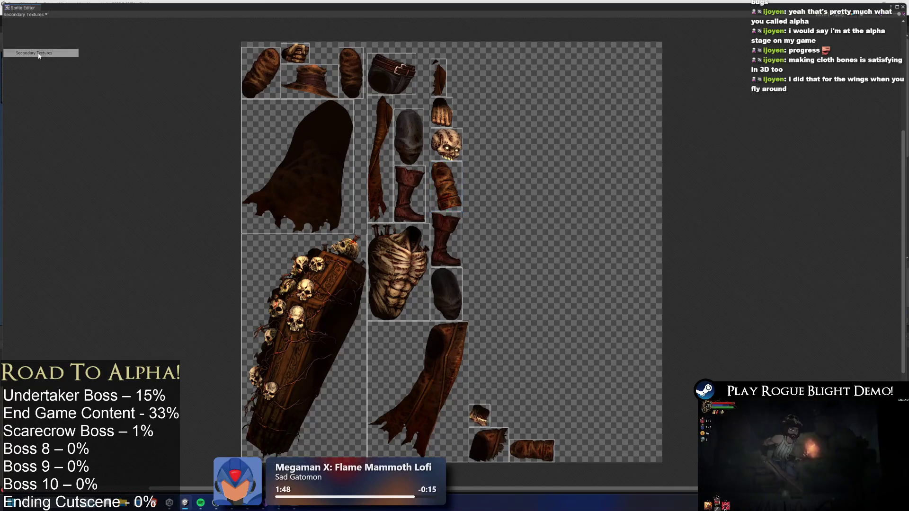
click(24, 15)
click(28, 28)
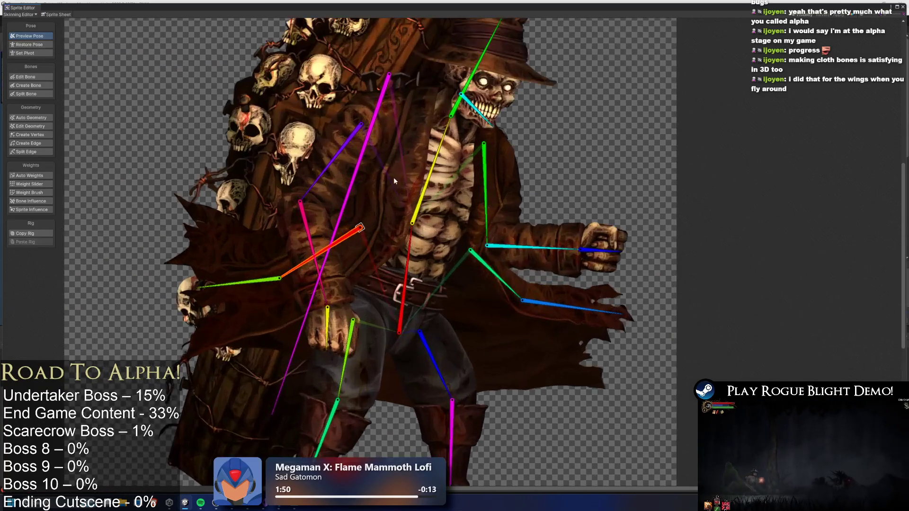
scroll(394, 177, up, 2)
Select the chest coat piece and rotate the orange coat and red arm bones downward.
click(391, 132)
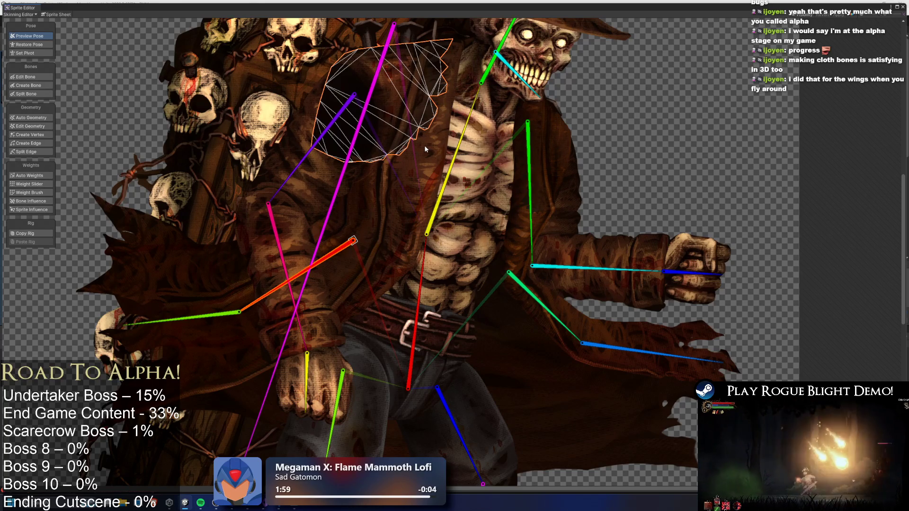
scroll(424, 141, down, 3)
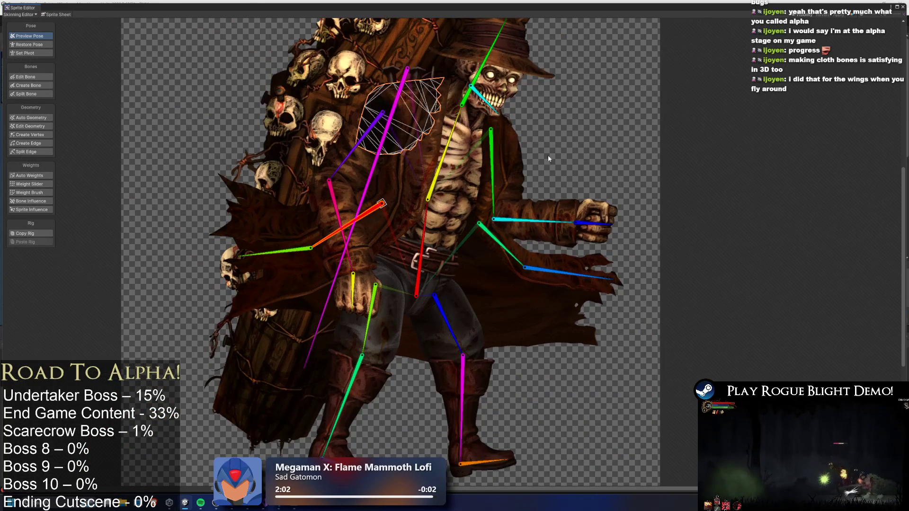
drag(507, 249, 477, 259)
drag(363, 222, 370, 231)
Repaint the shoulder coat flap's weights, check Bone Influence, then apply and close.
click(47, 192)
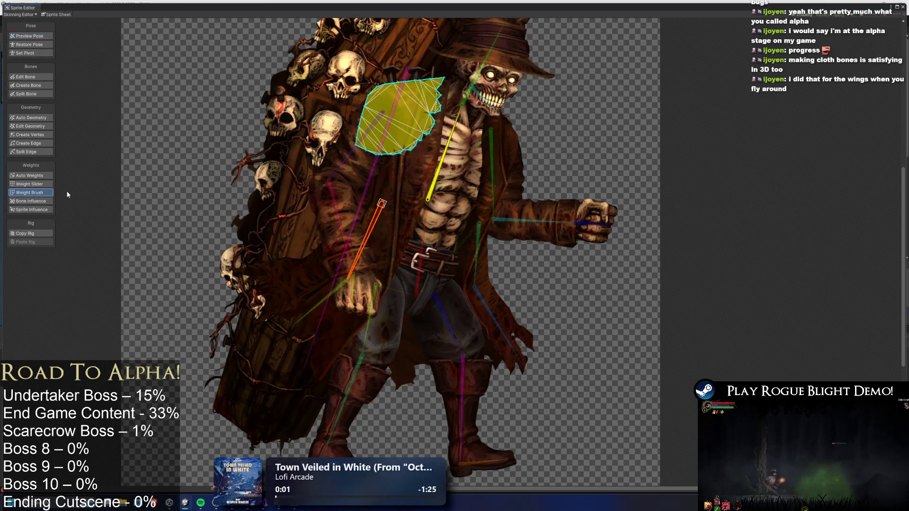
mouse_move(413, 157)
mouse_down()
mouse_move(379, 138)
mouse_move(388, 166)
mouse_up()
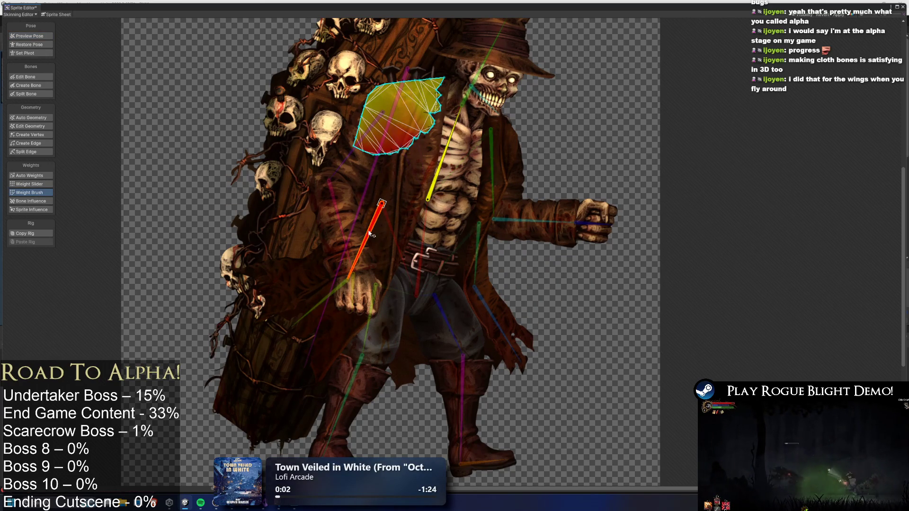
key(shift+a)
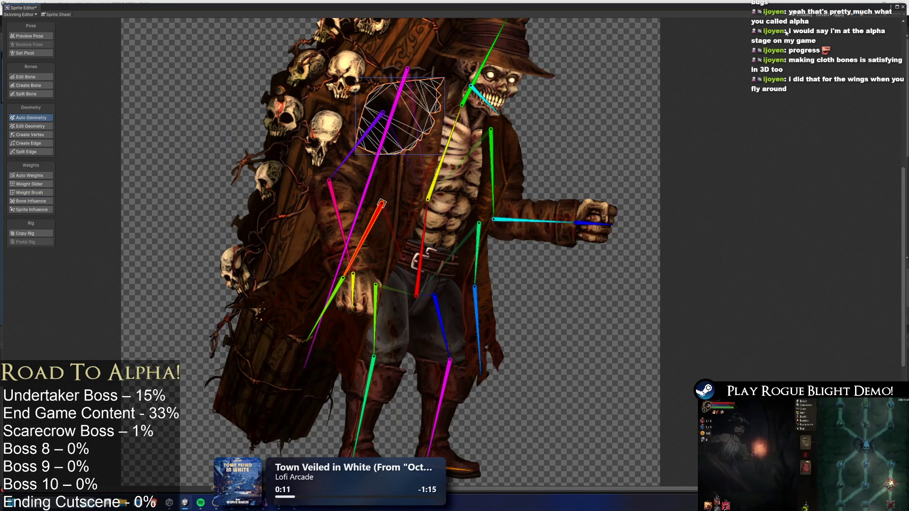
click(38, 204)
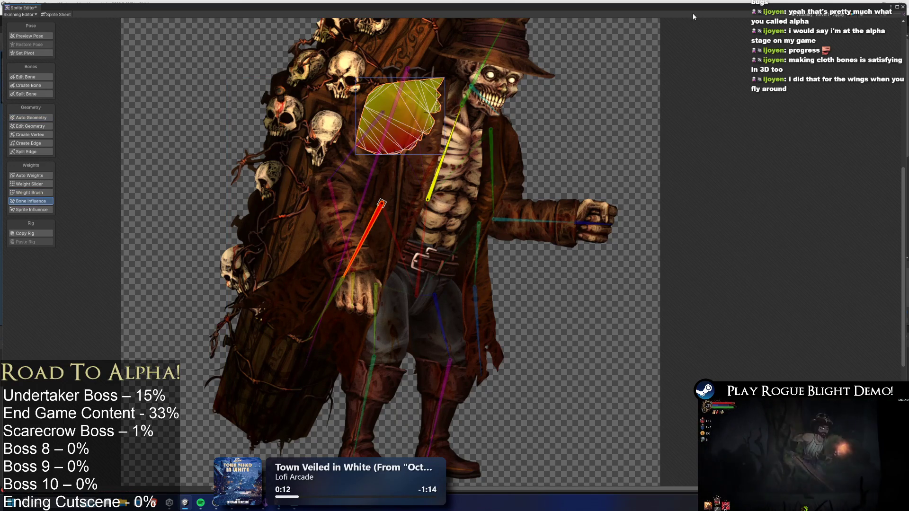
key(shift+c)
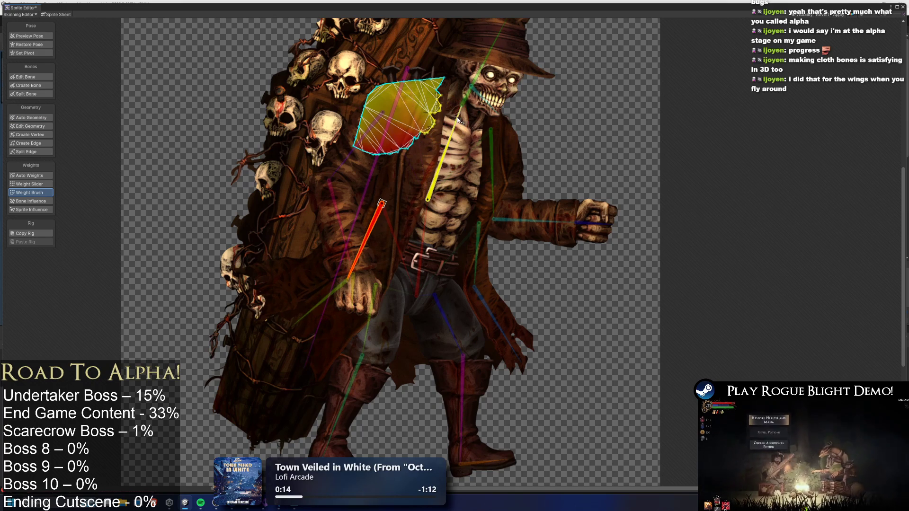
click(903, 7)
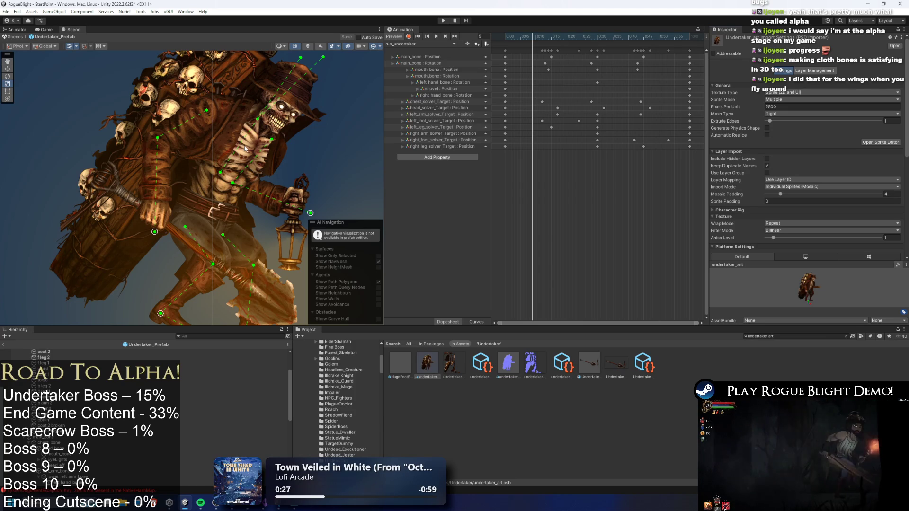
key(f)
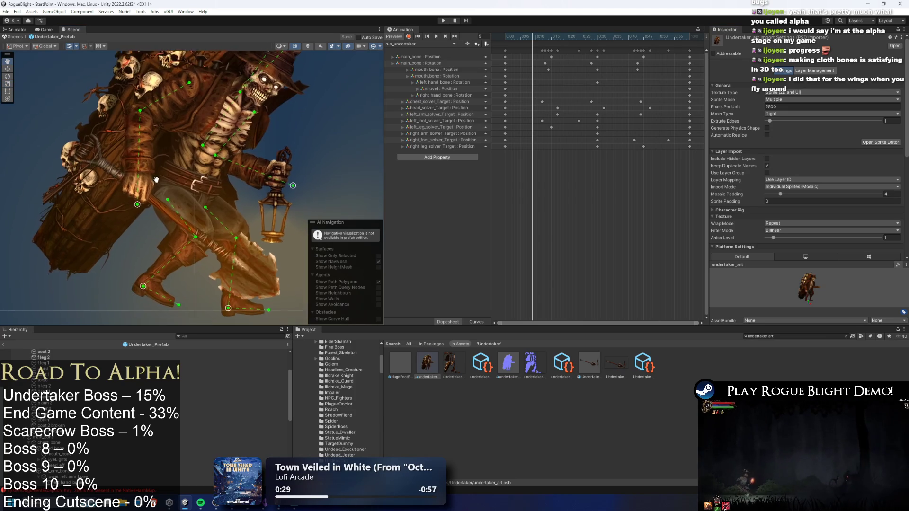
mouse_move(505, 38)
mouse_down()
mouse_move(638, 42)
mouse_move(506, 40)
mouse_move(616, 53)
mouse_move(537, 59)
mouse_move(632, 66)
mouse_move(564, 66)
mouse_up()
scroll(273, 168, up, 5)
key(comma)
key(comma)
key(comma)
scroll(244, 156, up, 2)
click(246, 159)
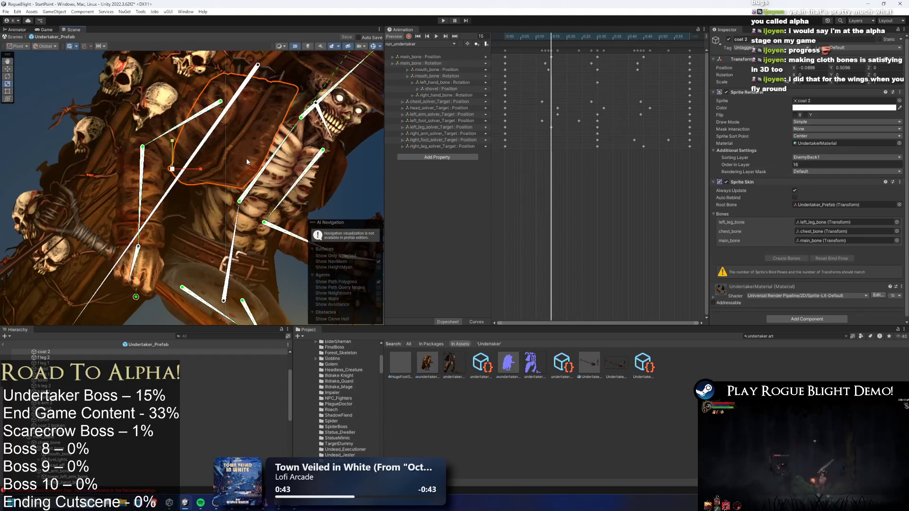
click(729, 40)
click(729, 39)
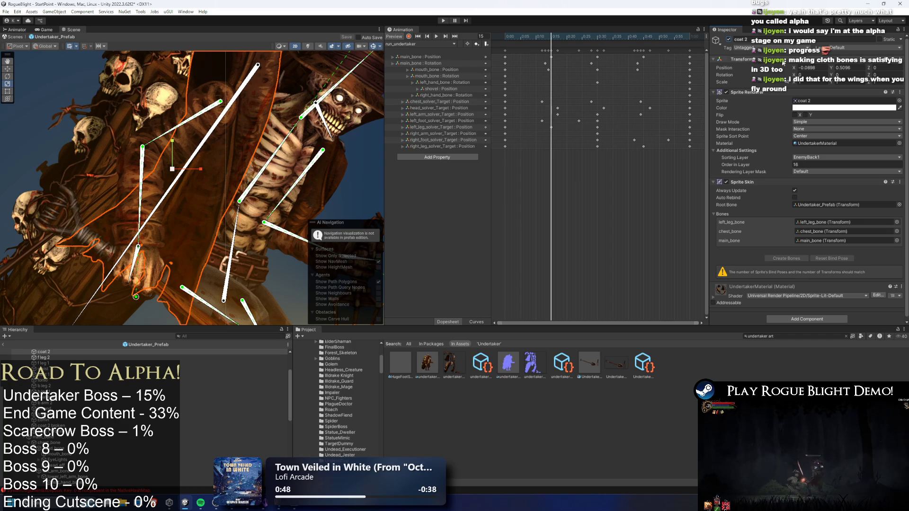
click(727, 92)
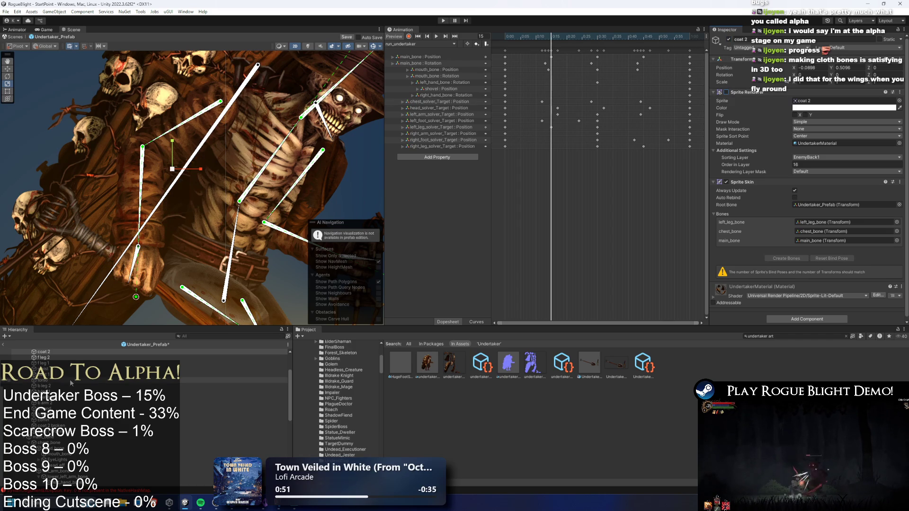
click(56, 425)
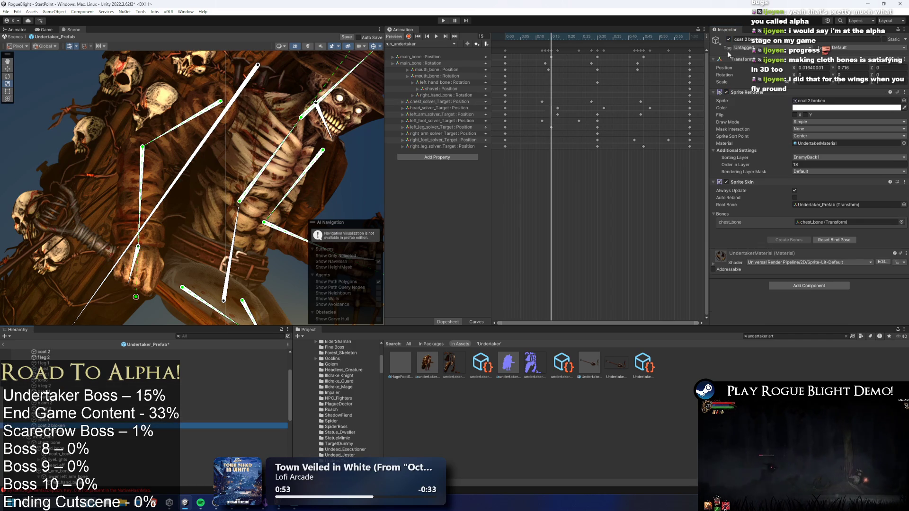
key(ctrl+z)
key(ctrl+z)
drag(552, 37, 573, 38)
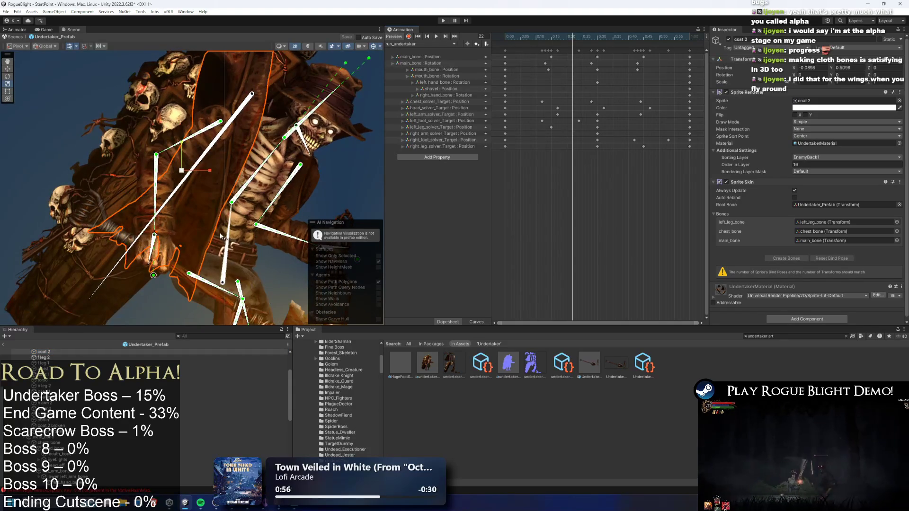
key(ctrl+z)
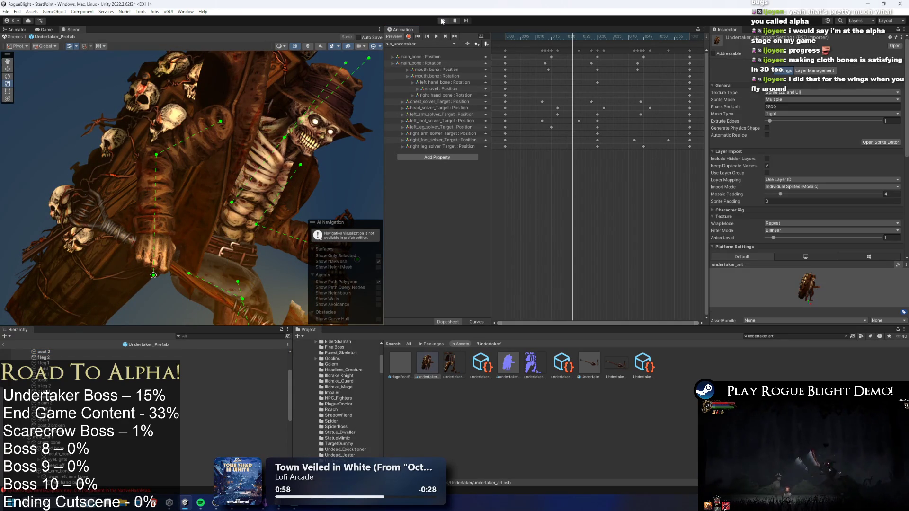
key(shift+comma)
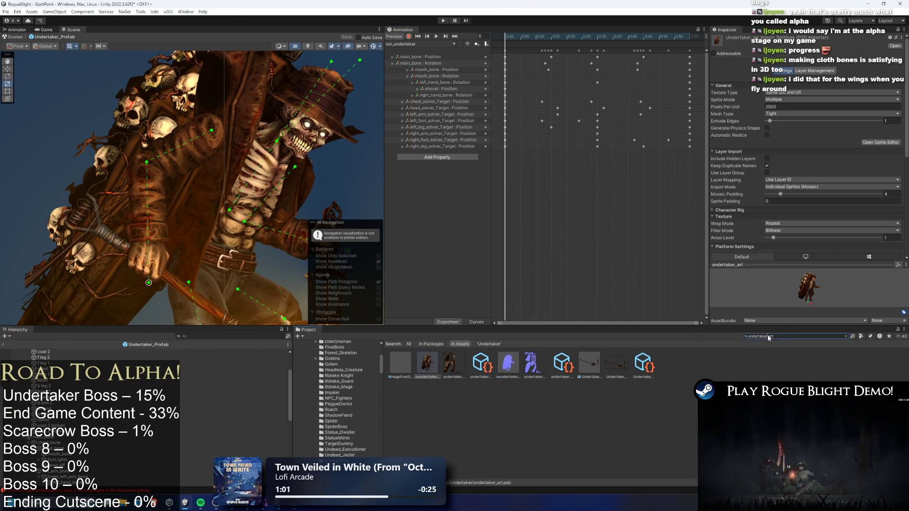
Search the Project for 'undertaker prefab'.
click(429, 301)
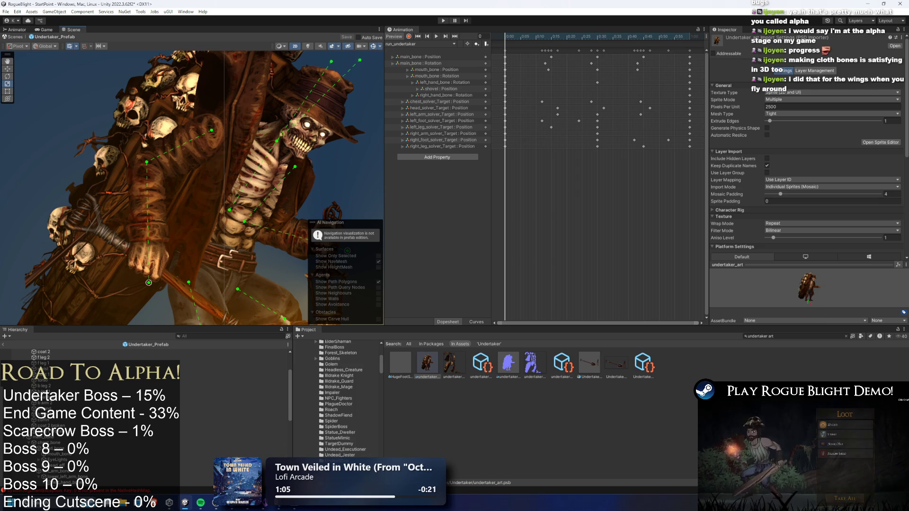
click(804, 336)
text(undertaker prefab)
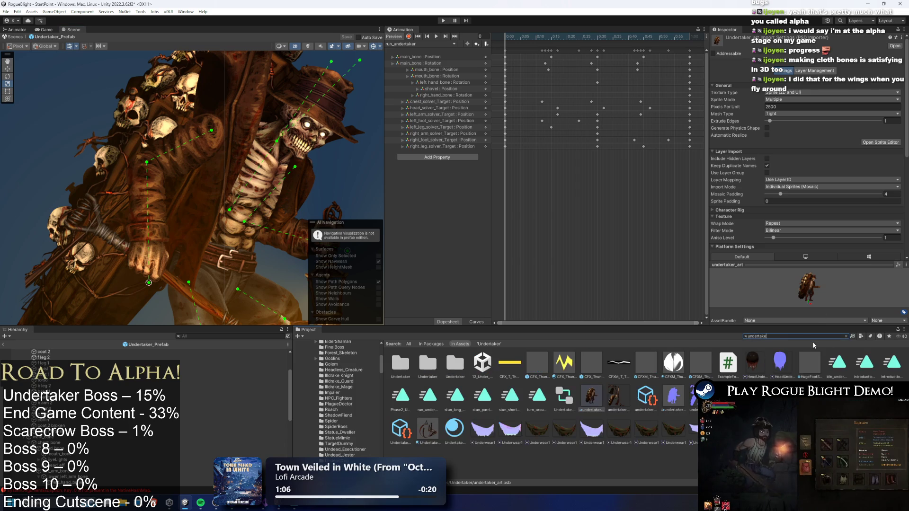
Inspect the coffin and coat 2 sprites' bones, then play the idle animation preview.
click(209, 198)
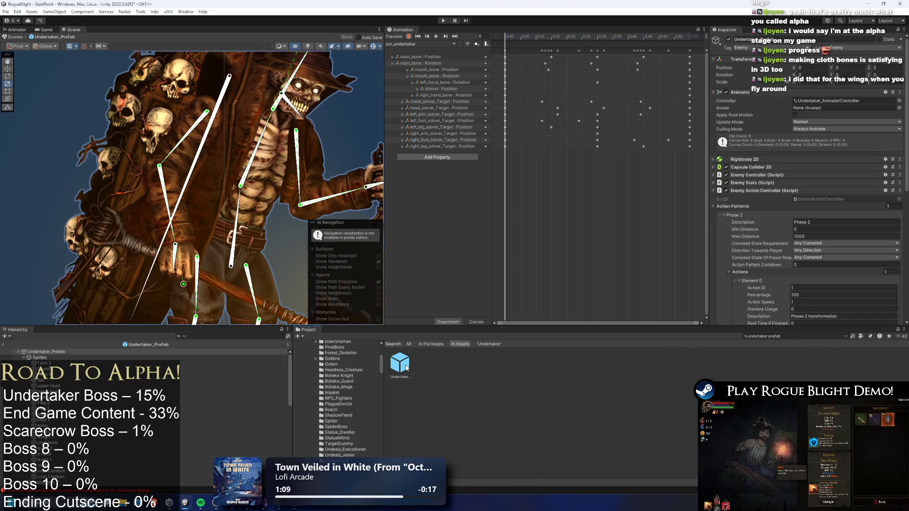
click(231, 118)
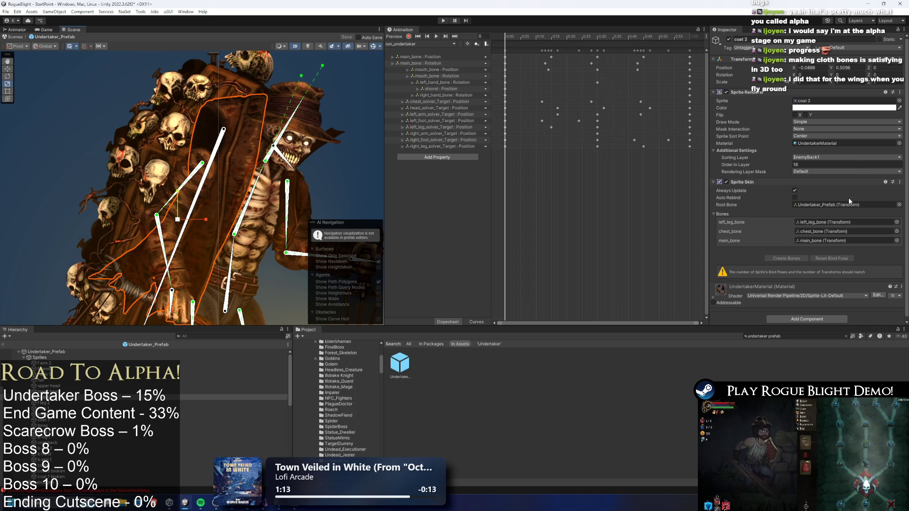
click(821, 223)
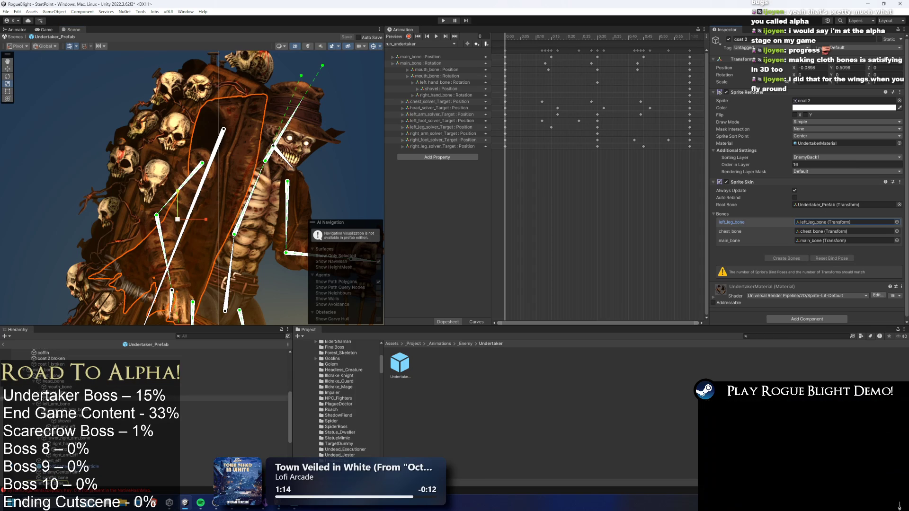
scroll(175, 284, down, 2)
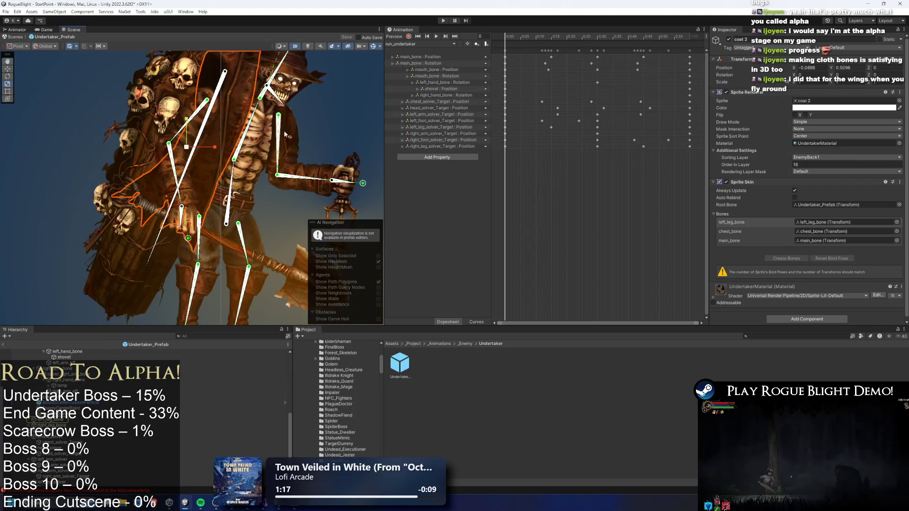
key(space)
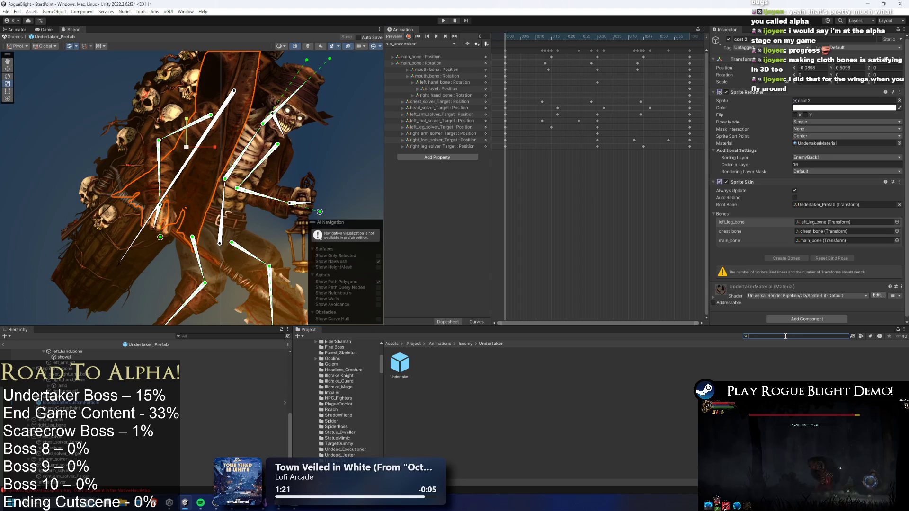
Drag undertaker_art into the prefab scene and open it in the Sprite Editor.
text(un)
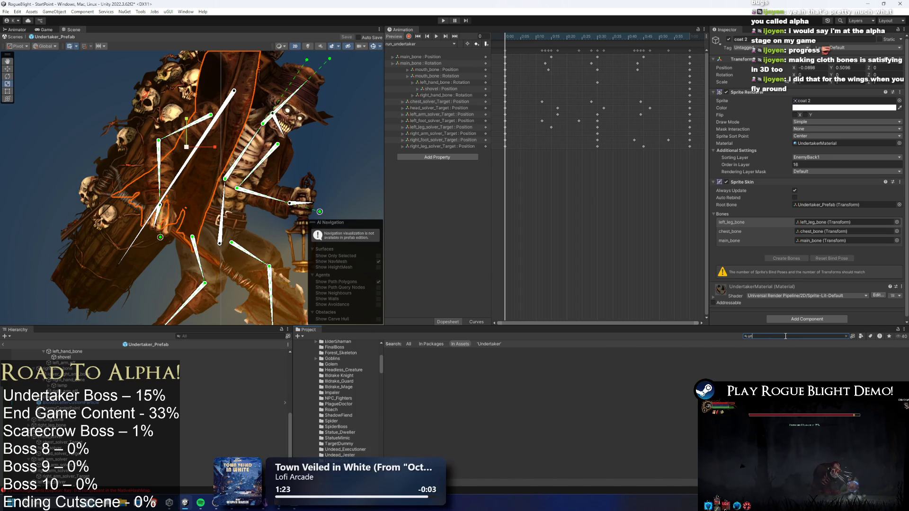
text(dertaker art)
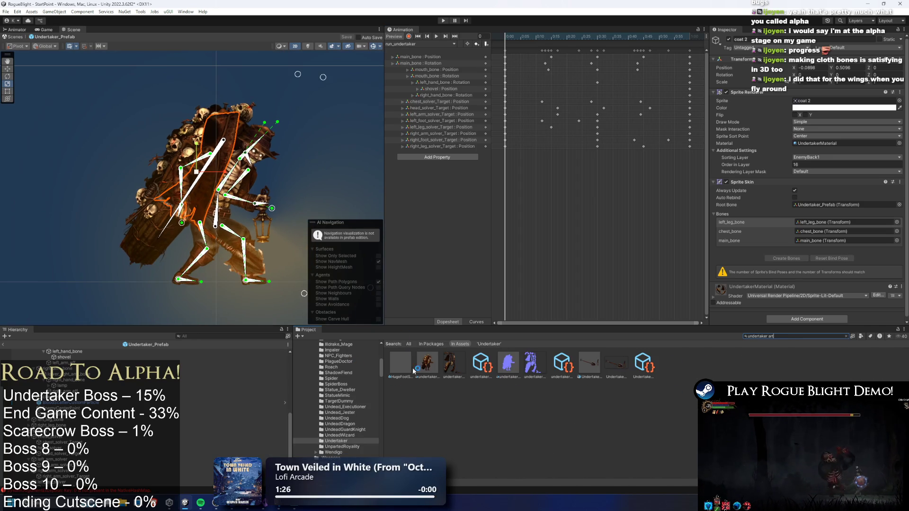
drag(400, 364, 65, 300)
scroll(135, 124, up, 6)
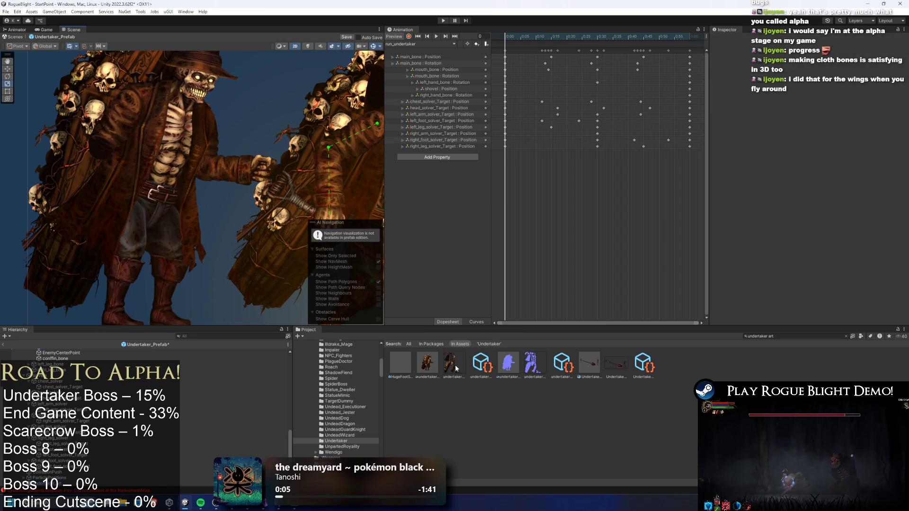
click(427, 364)
click(880, 142)
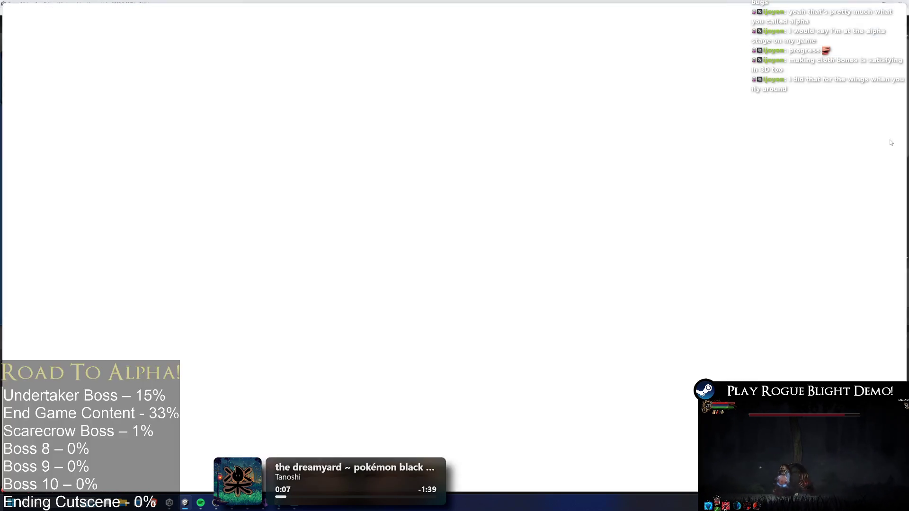
In the Skinning Editor, check bone influences on the sleeve, upper-arm and hand pieces, then close.
click(17, 14)
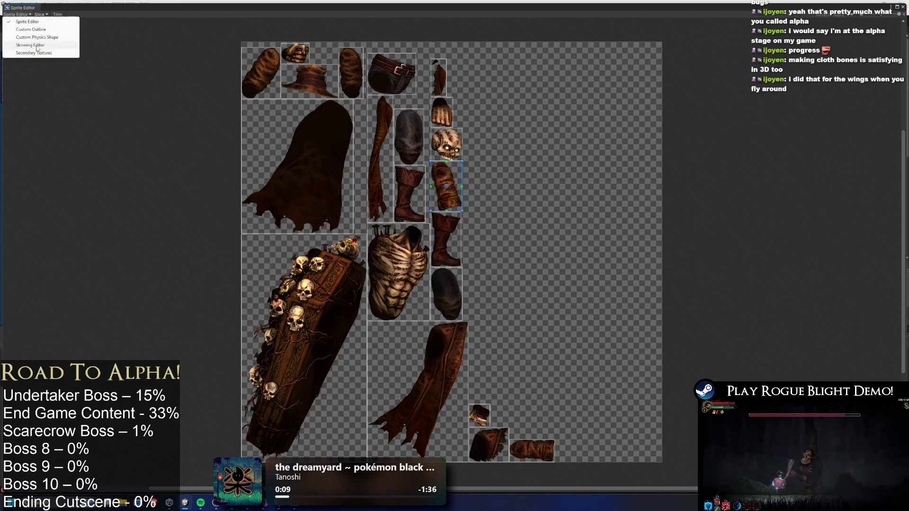
click(23, 53)
click(382, 260)
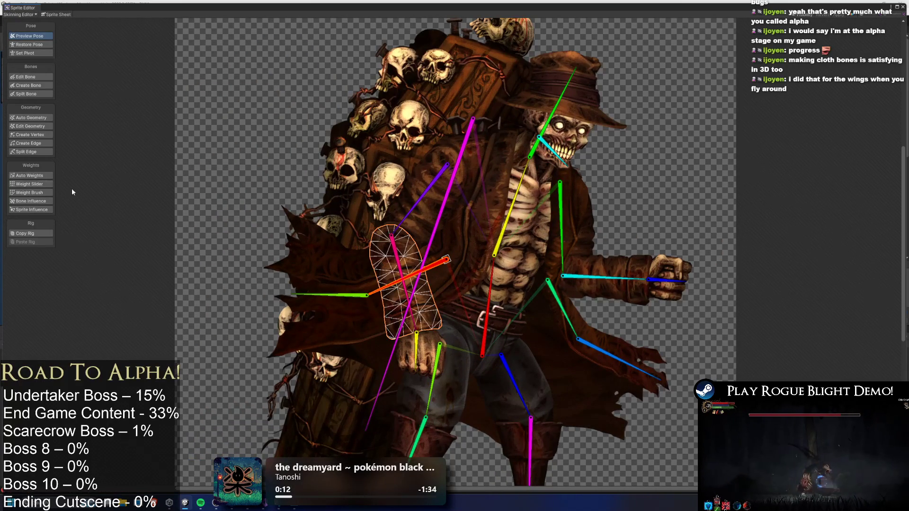
click(30, 201)
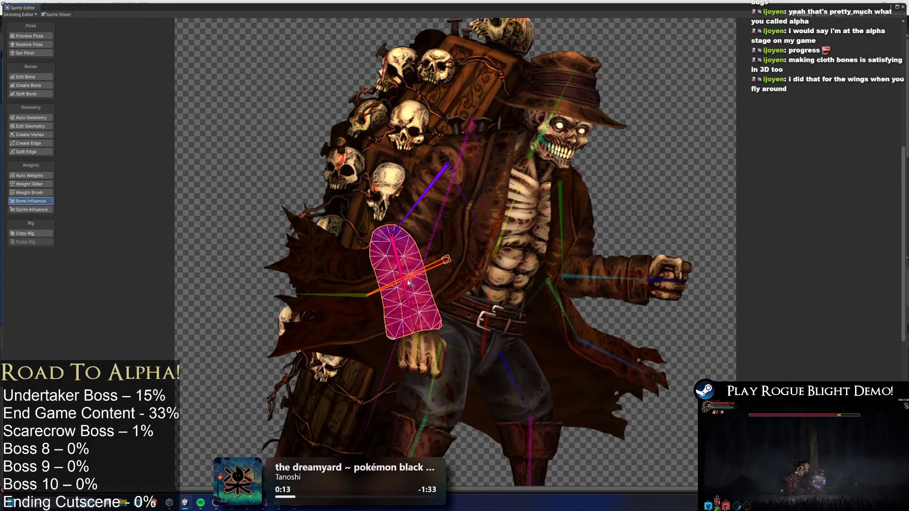
click(406, 196)
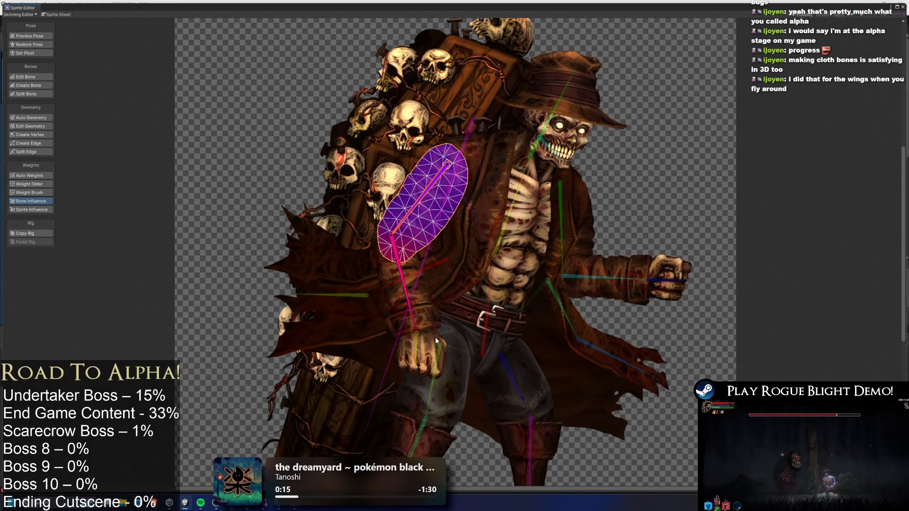
click(431, 361)
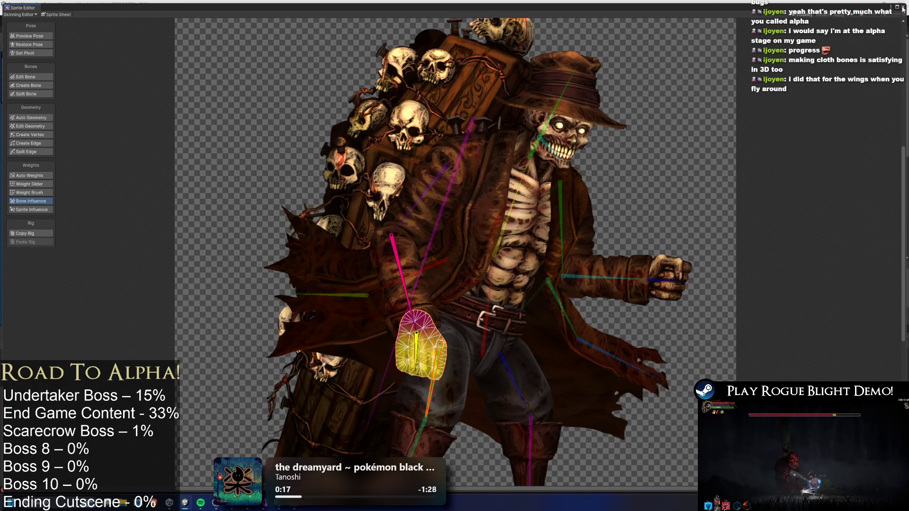
click(902, 9)
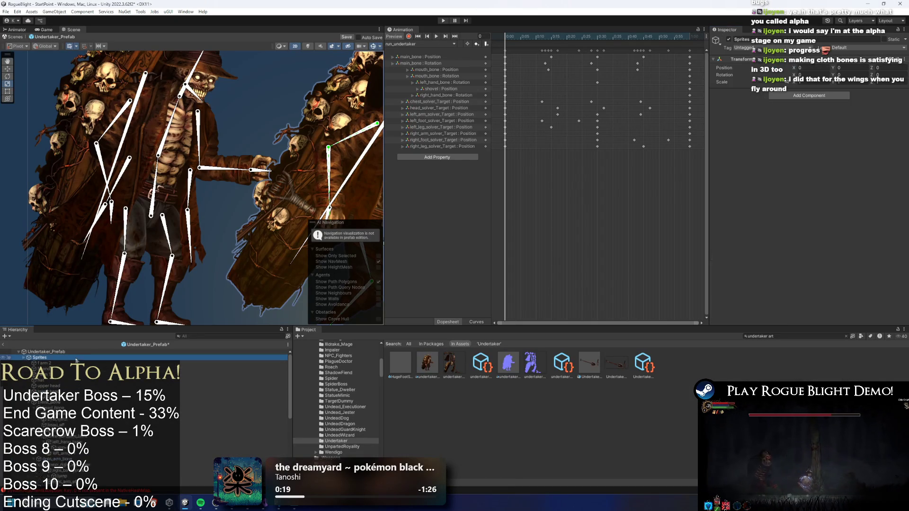
Tidy the Hierarchy and move the undertaker_art copy left of the prefab figure.
key(Left)
click(40, 368)
drag(40, 369, 143, 336)
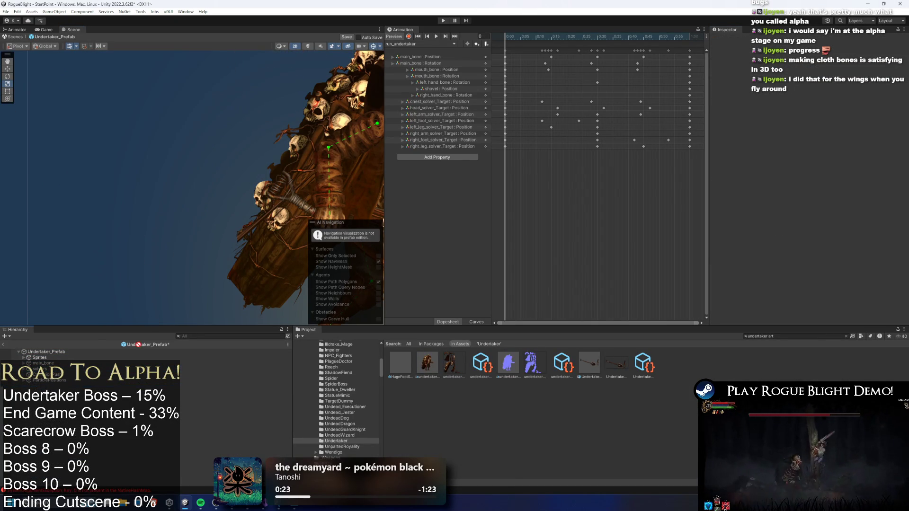
click(180, 258)
scroll(180, 259, down, 4)
mouse_move(174, 257)
mouse_down()
mouse_move(142, 274)
mouse_move(148, 268)
mouse_move(122, 260)
mouse_move(159, 162)
mouse_move(186, 154)
mouse_up()
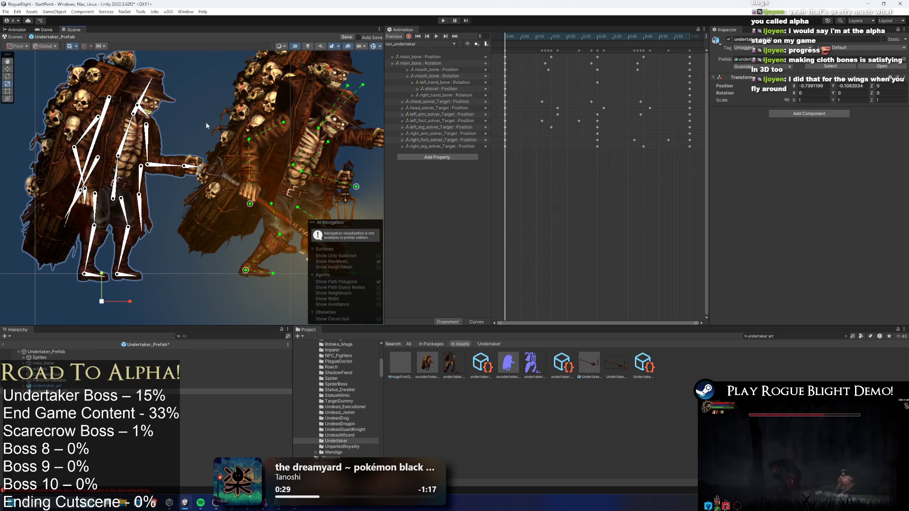
Copy the art copy's coat 2 Sprite Skin and paste its values onto the prefab's coat 2.
click(140, 153)
click(140, 153)
click(140, 153)
right_click(741, 182)
click(800, 203)
click(313, 112)
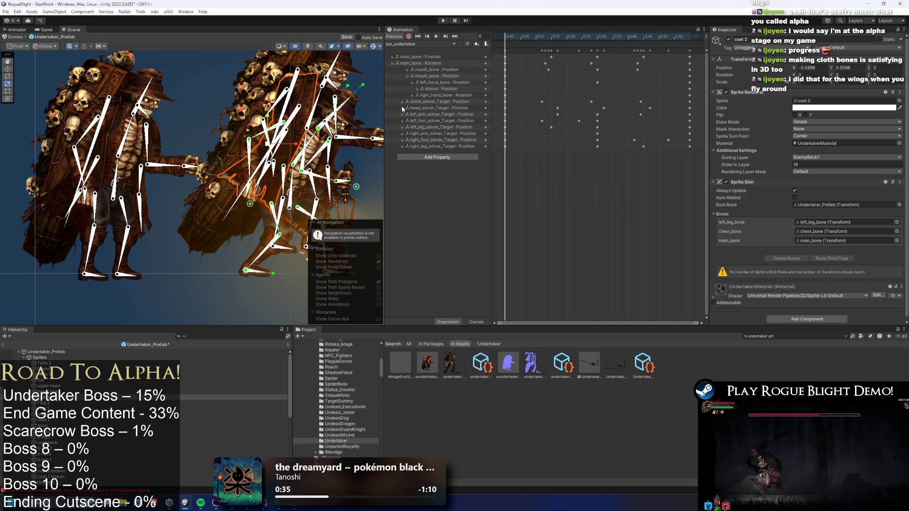
right_click(736, 183)
click(795, 247)
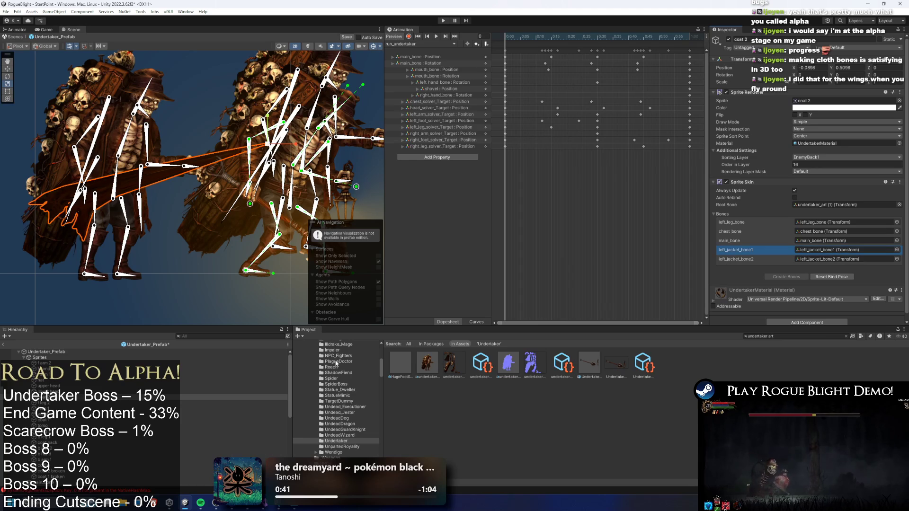
Locate a left jacket bone in the Hierarchy and open its options.
click(828, 250)
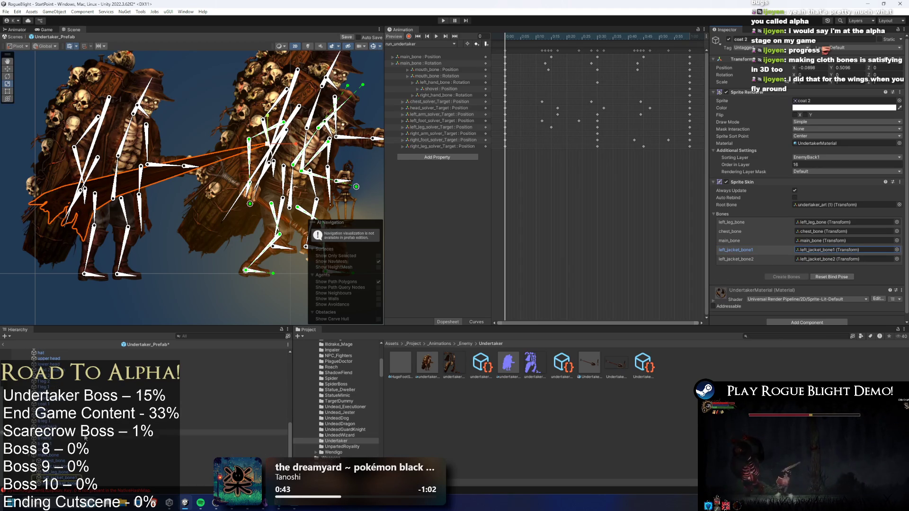
click(72, 478)
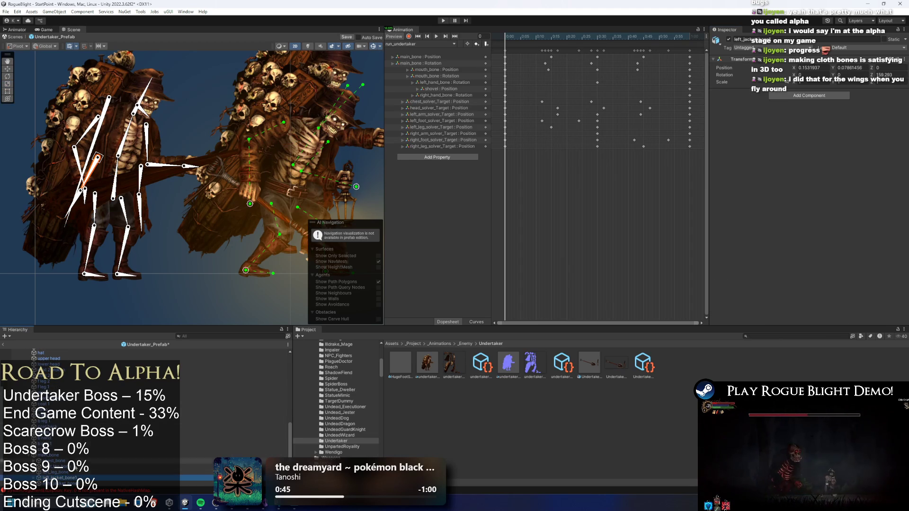
right_click(72, 478)
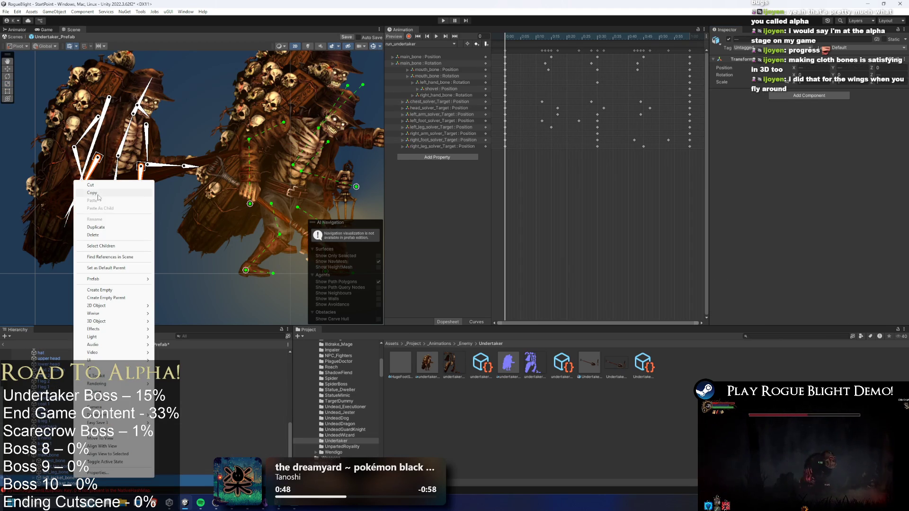
Copy the jacket bone and paste it as a child of the prefab's chest_bone.
click(102, 386)
scroll(102, 387, up, 5)
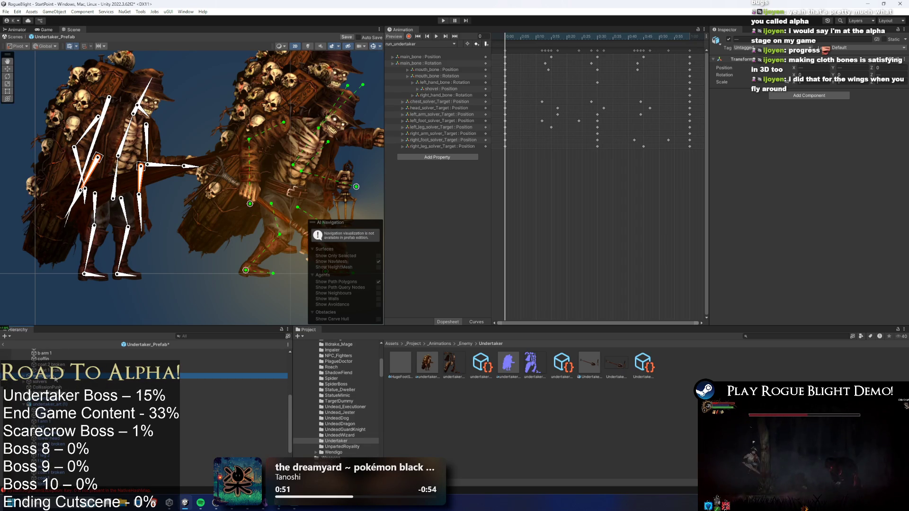
click(59, 376)
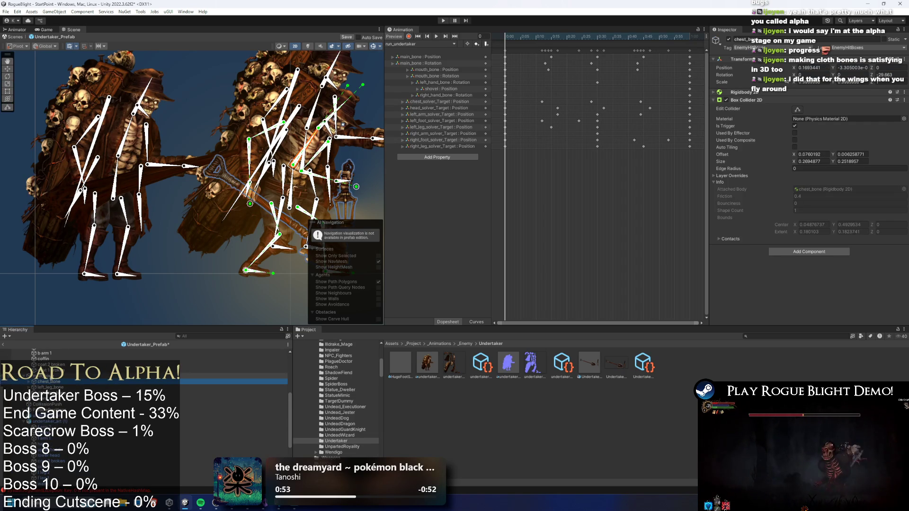
right_click(51, 376)
click(93, 99)
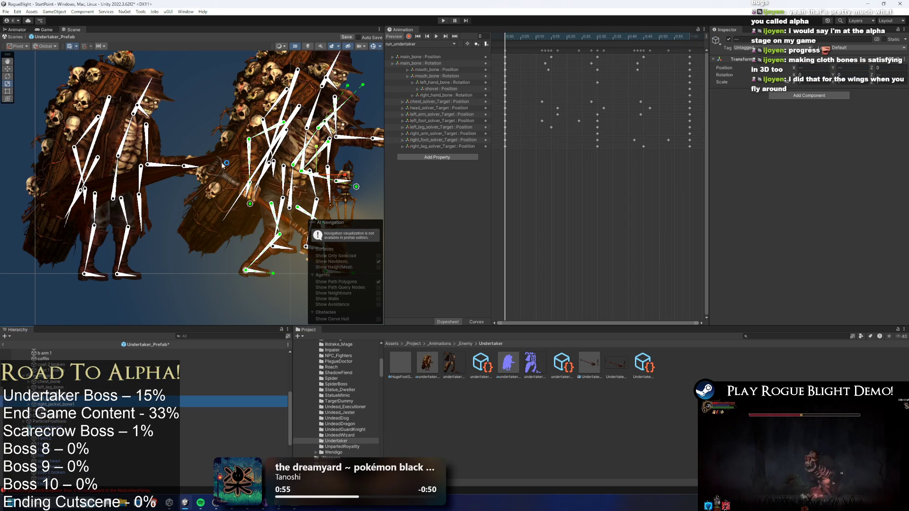
Inspect coat 2's skin bones, undo back to coat 1, and change its Sprite Skin options.
click(148, 183)
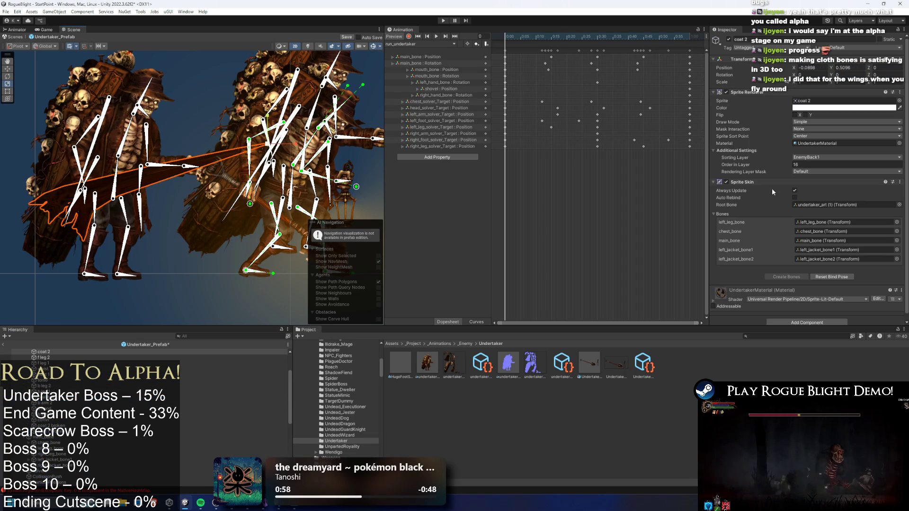
scroll(142, 403, down, 5)
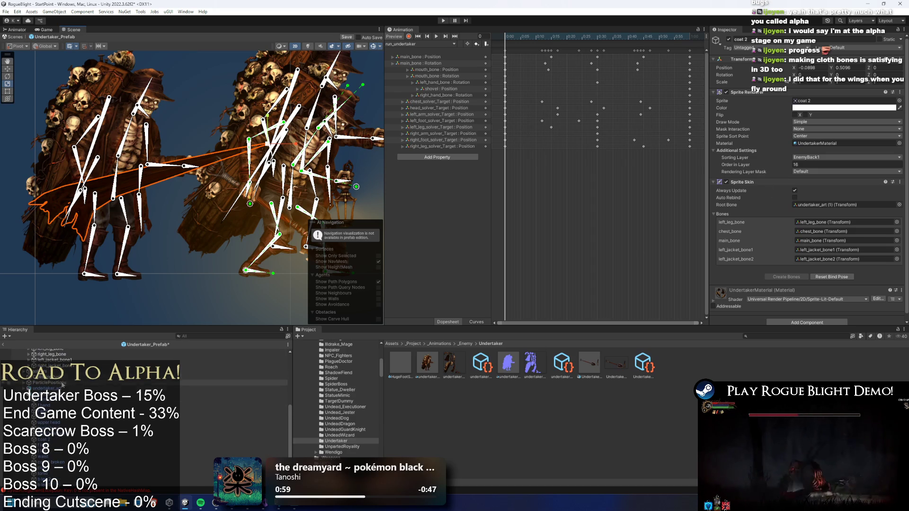
click(147, 205)
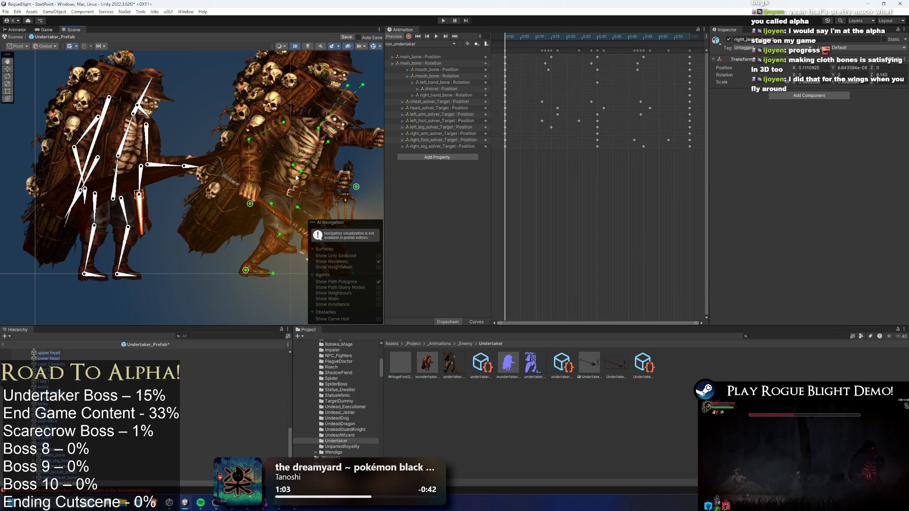
key(ctrl+z)
right_click(769, 172)
click(747, 226)
Delete the extra undertaker_art copy, then open coat 1's Sprite Skin options.
scroll(142, 417, down, 3)
click(64, 453)
key(Delete)
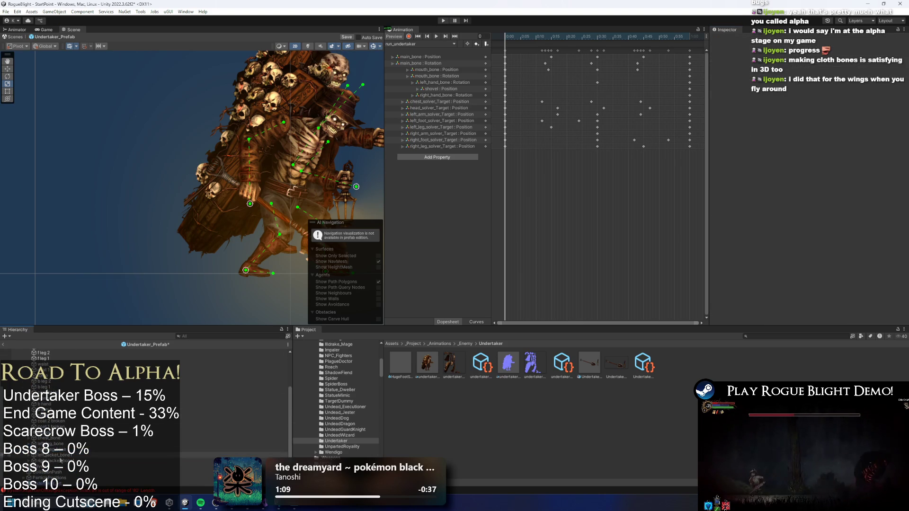
click(284, 159)
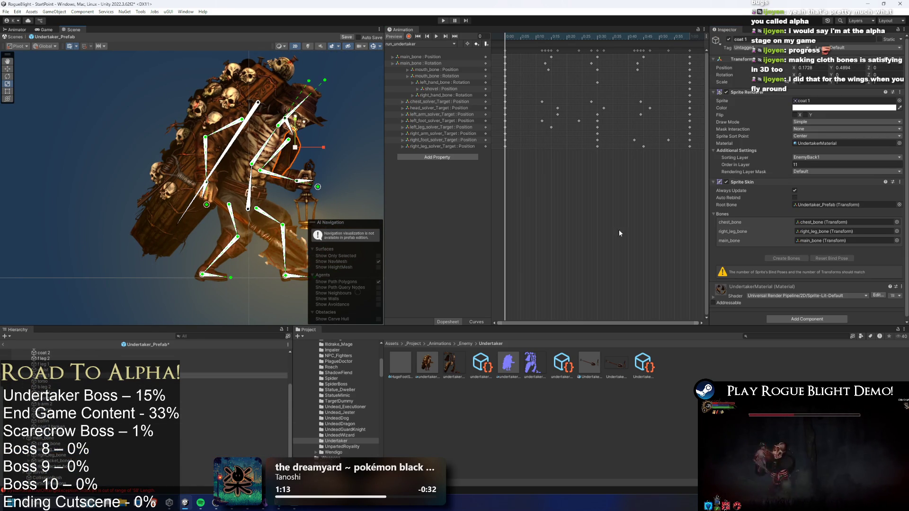
right_click(743, 183)
Paste the copied Sprite Skin values onto coat 1 and set Undertaker_Prefab as its root bone.
click(804, 244)
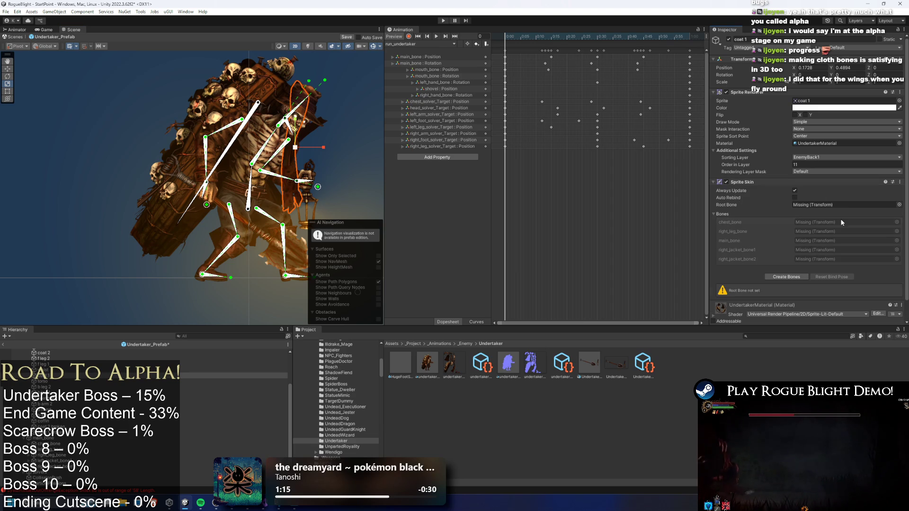
scroll(118, 374, up, 4)
mouse_move(48, 352)
mouse_down()
mouse_move(812, 224)
mouse_move(833, 205)
mouse_up()
Assign chest_bone, right_leg_bone and main_bone to coat 1's first three bone slots.
click(896, 222)
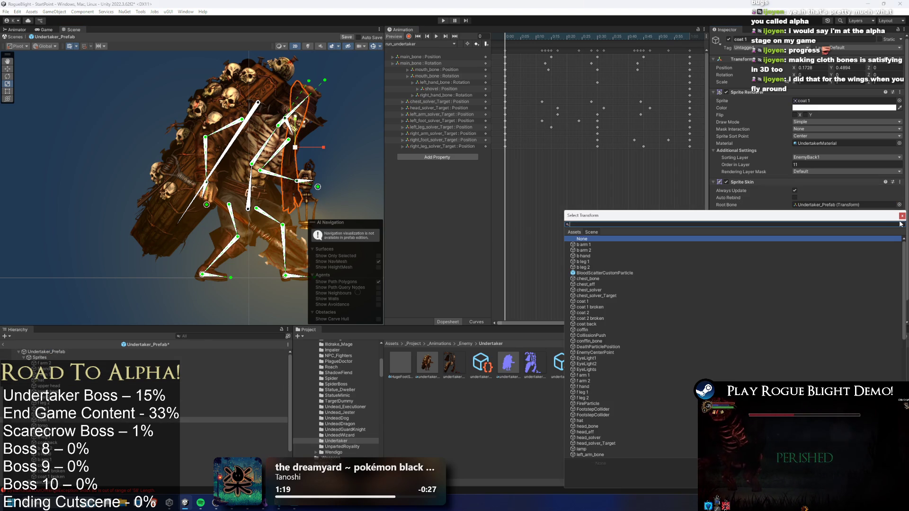
text(chest bone)
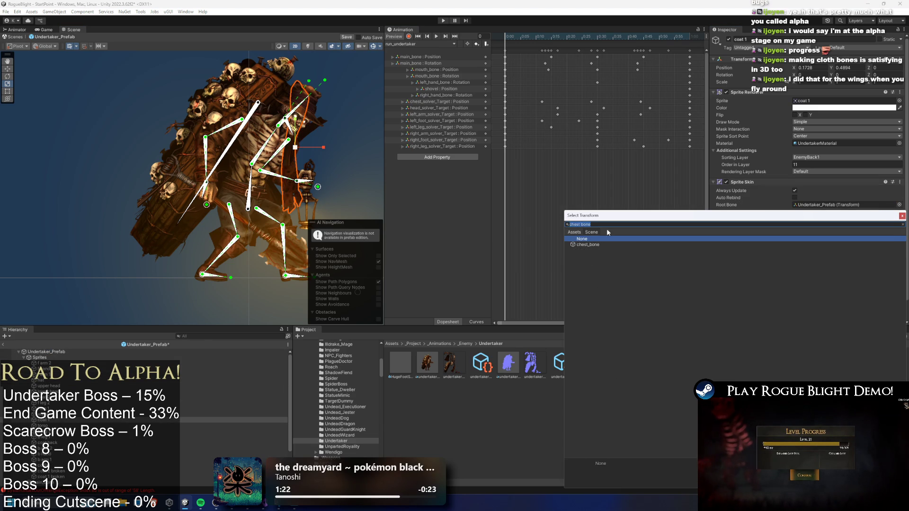
double_click(608, 244)
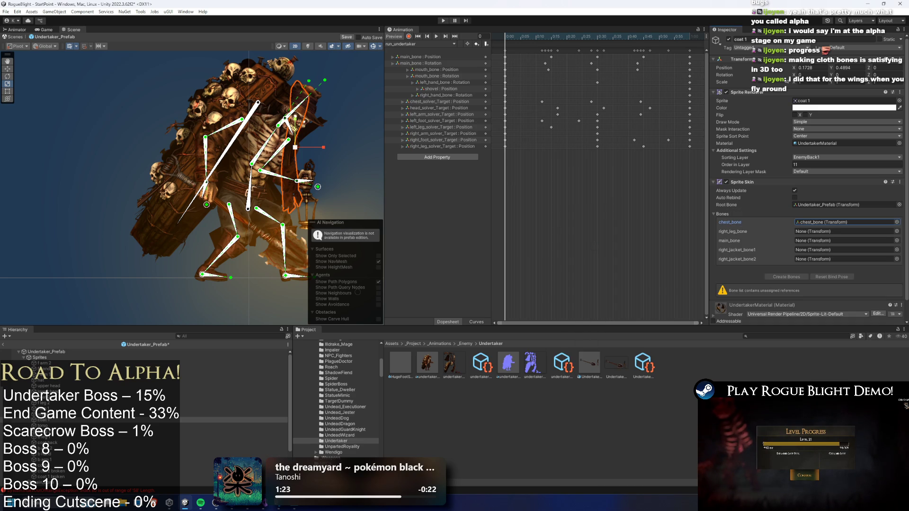
click(896, 231)
drag(796, 220, 482, 194)
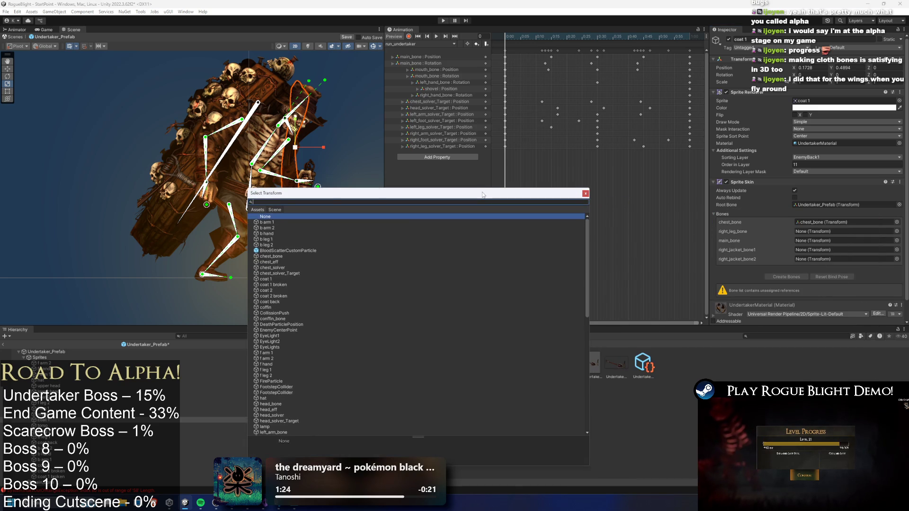
text(right_leg_bone)
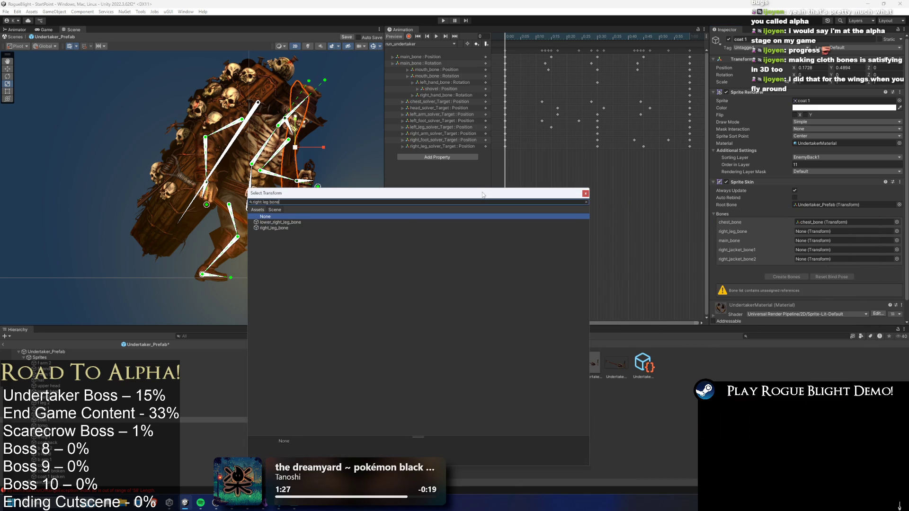
key(Down)
key(Down)
key(Return)
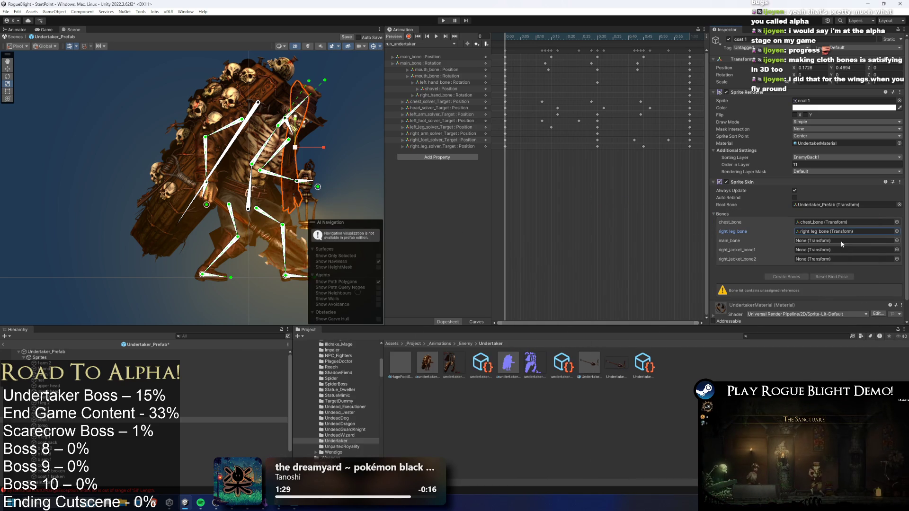
click(897, 240)
text(main b)
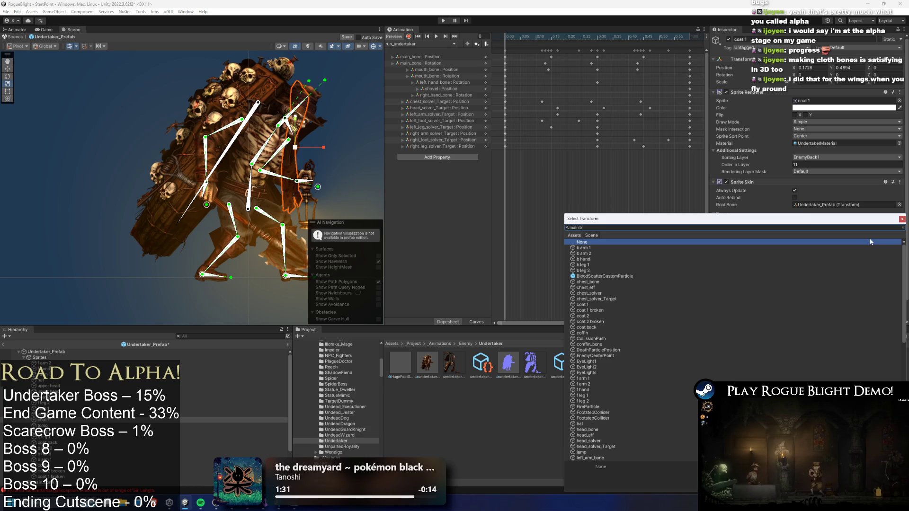
text(one)
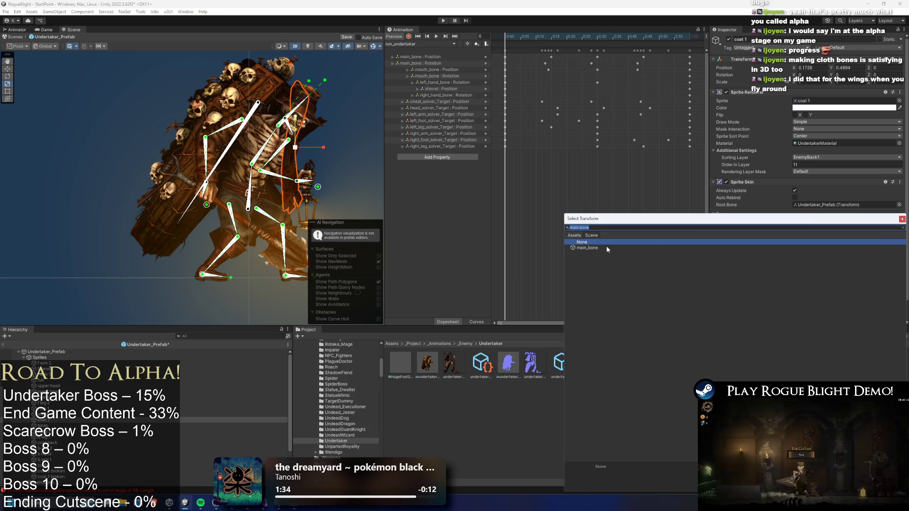
key(Down)
key(Return)
Bind right_jacket_bone1 and right_jacket_bone2 to coat 1's two jacket bone slots.
click(898, 250)
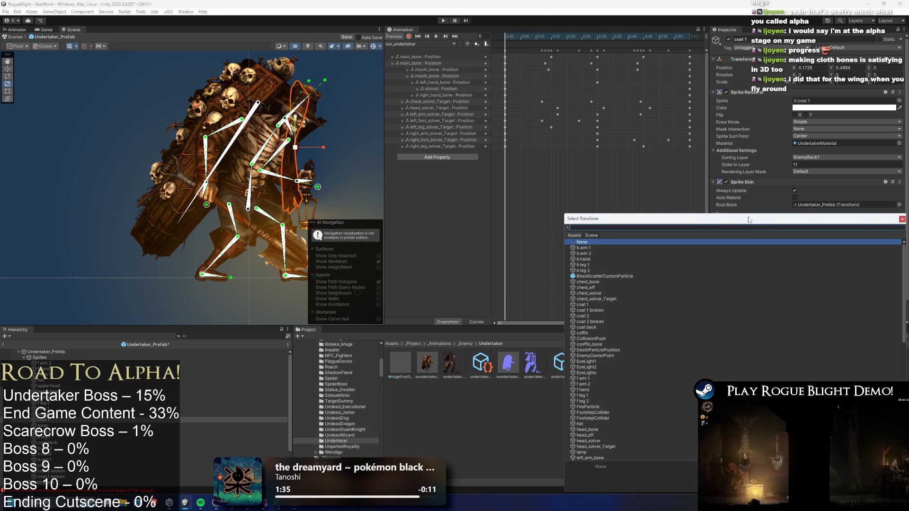
drag(739, 210, 462, 184)
text(right jacke)
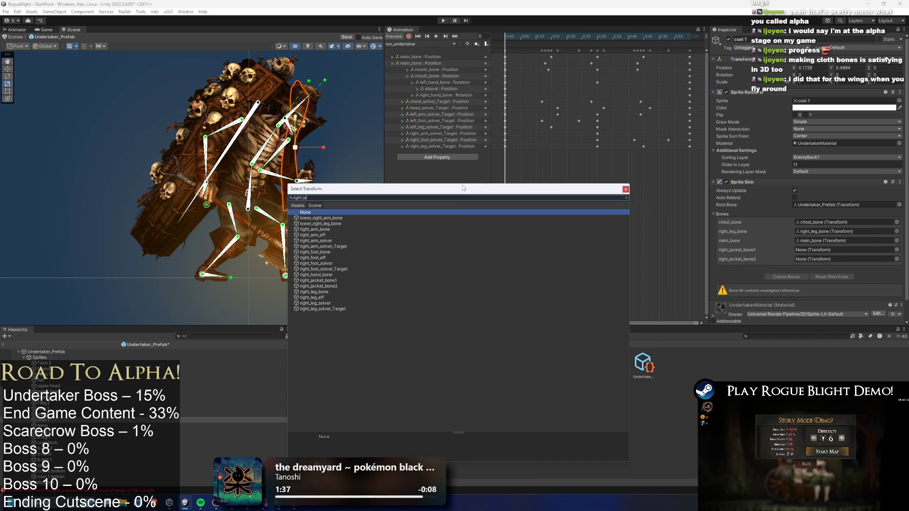
text(t bone)
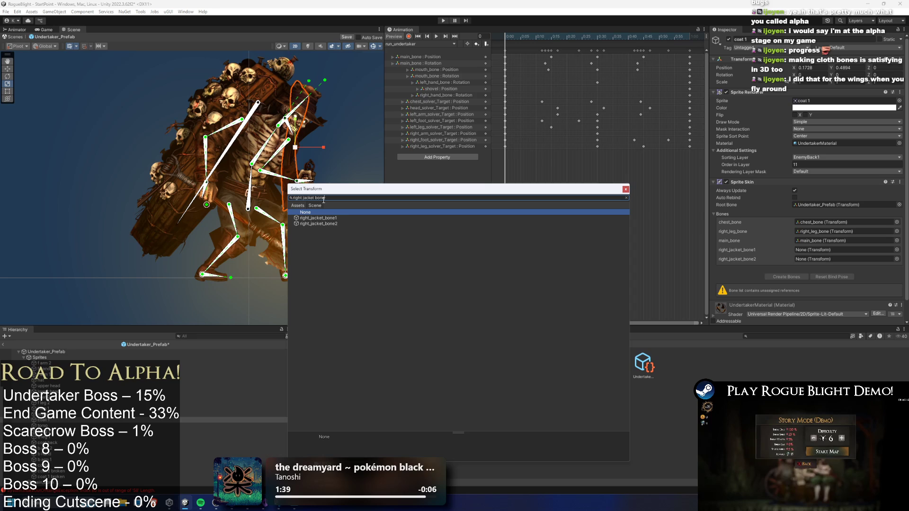
double_click(318, 218)
click(901, 259)
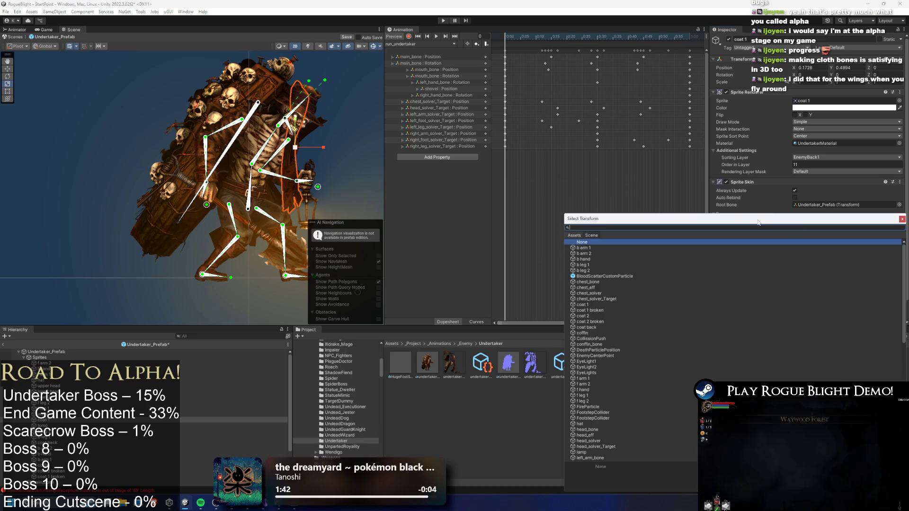
click(766, 220)
click(754, 216)
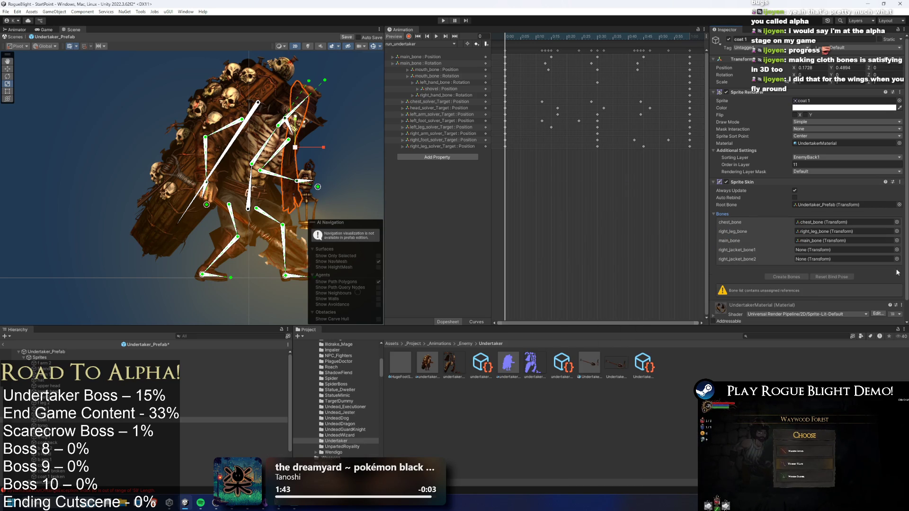
click(899, 258)
text(right jacket bone1)
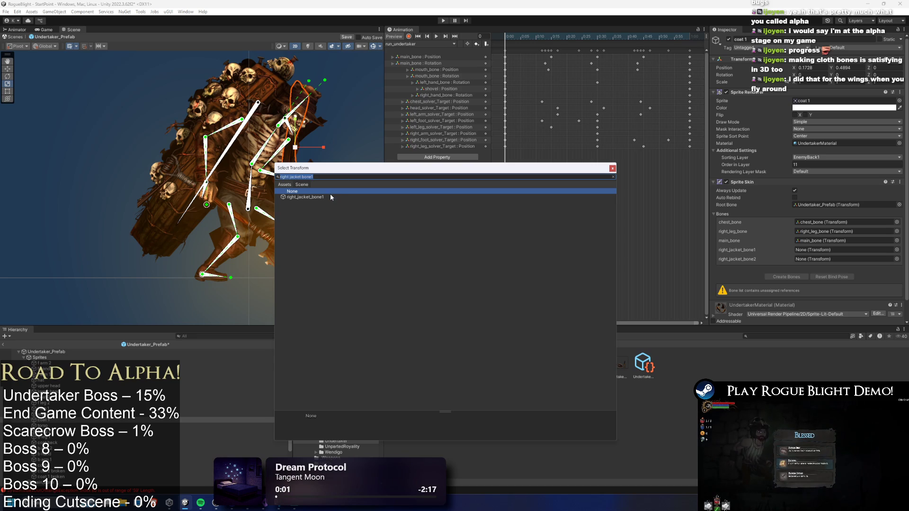
double_click(332, 197)
click(898, 259)
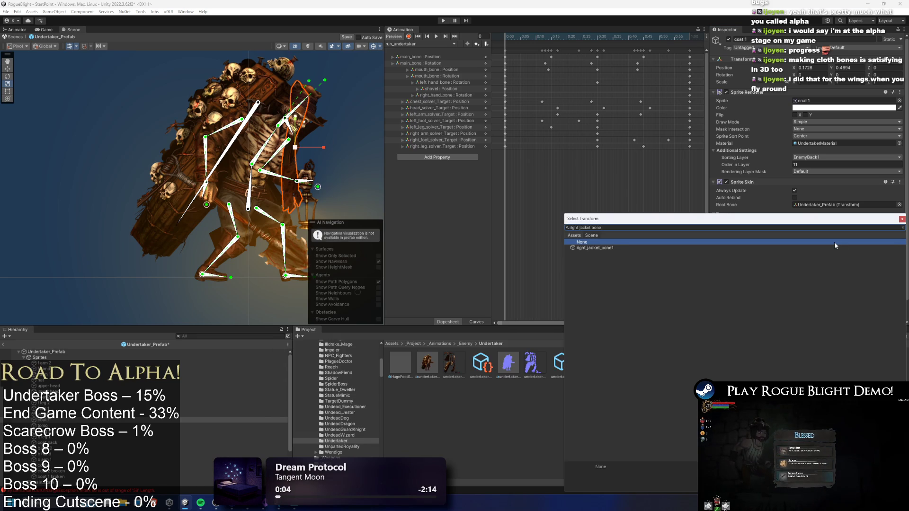
text(2)
double_click(596, 248)
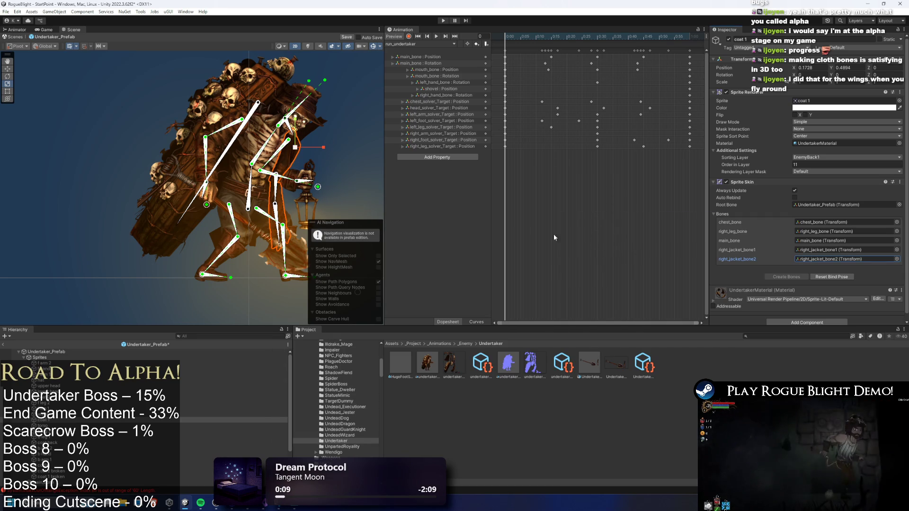
Pan across the character and select the b arm 1 sprite, then coat 1 broken.
drag(299, 154, 256, 151)
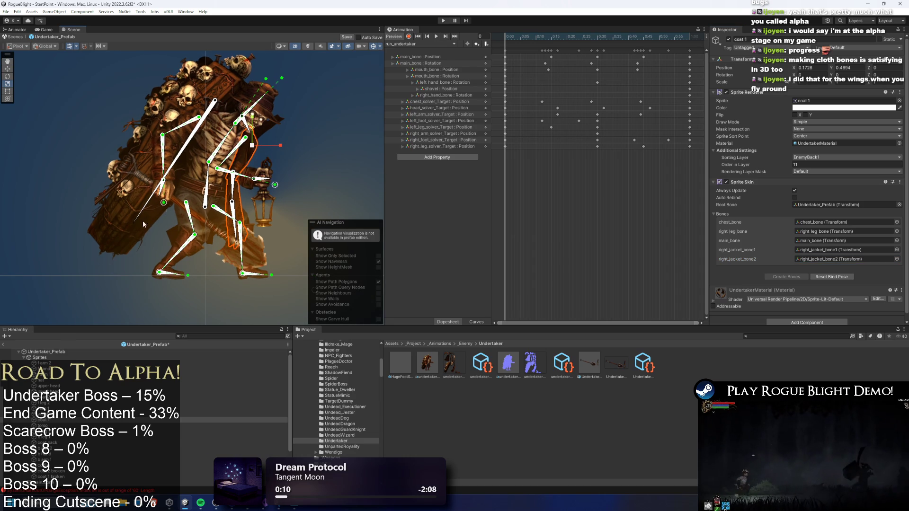
click(45, 459)
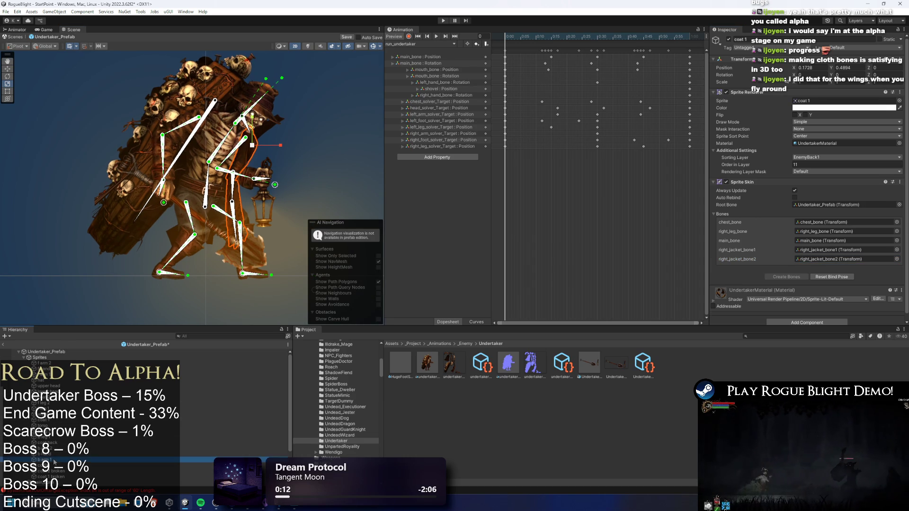
click(47, 477)
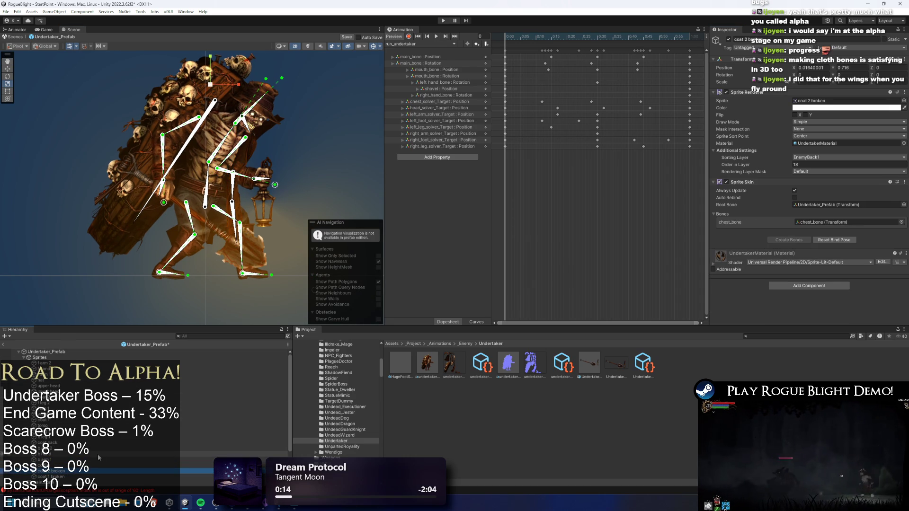
Select coat 2 broken, frame the Undertaker, and ping its Root Bone and chest_bone.
scroll(239, 129, up, 3)
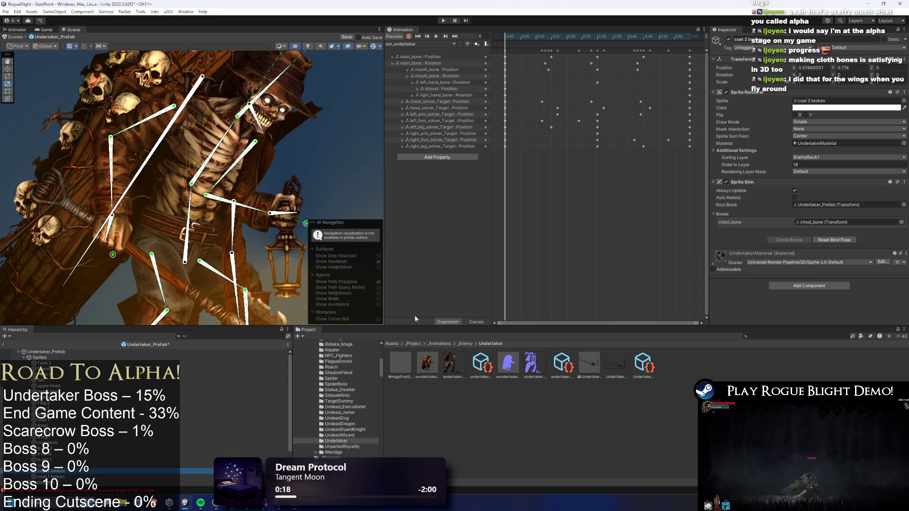
key(Up)
key(f)
click(833, 203)
click(835, 223)
Inspect the chest cloth mesh's bone in the undertaker sprite's Skinning Editor, then close it.
click(454, 362)
click(881, 144)
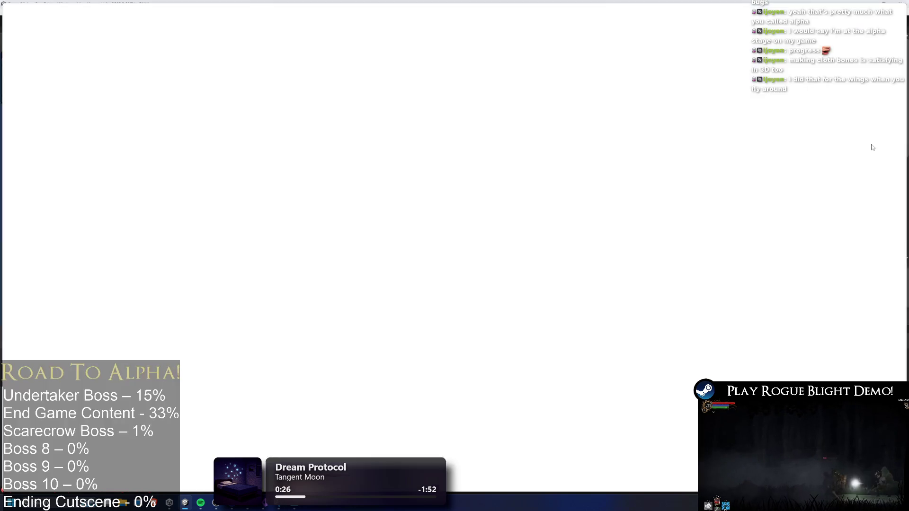
click(30, 14)
click(37, 55)
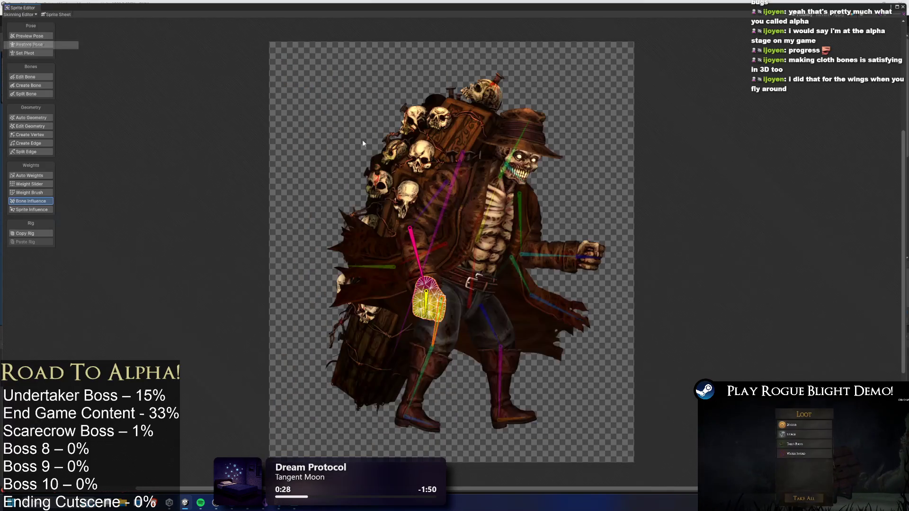
scroll(471, 185, up, 5)
click(471, 184)
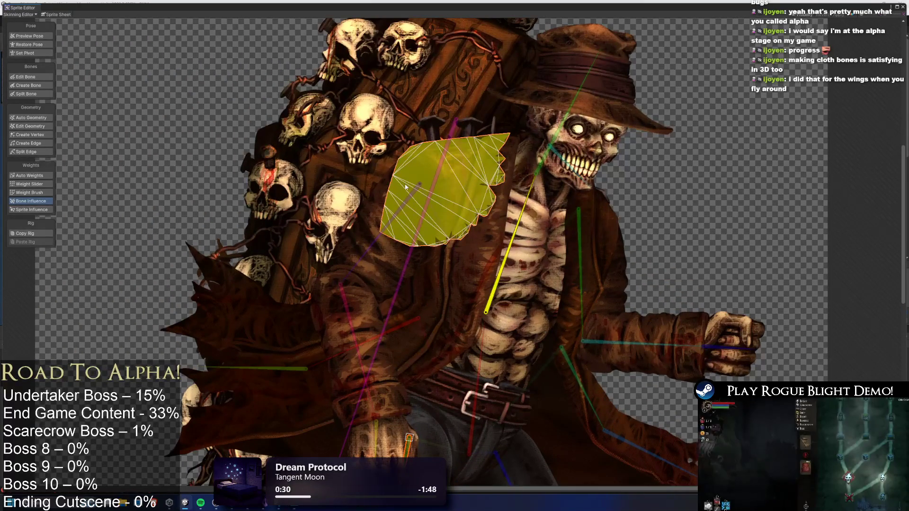
click(903, 7)
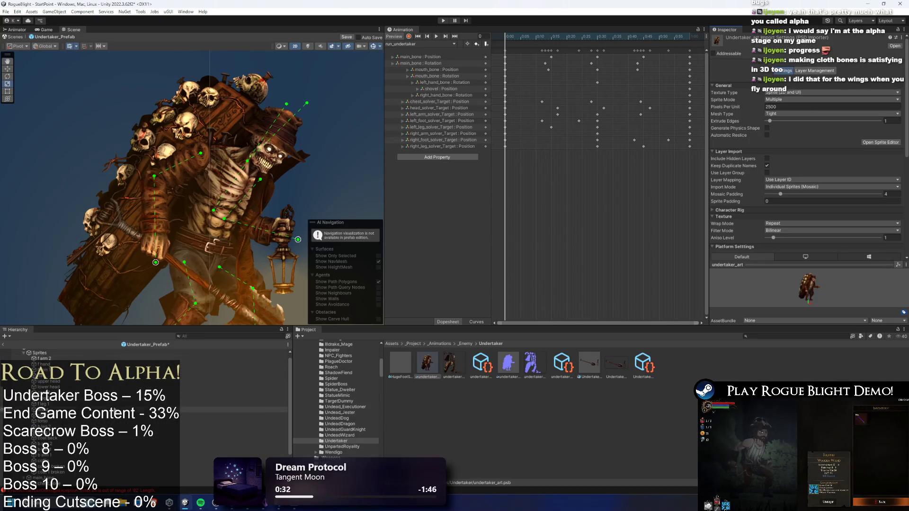
Select coat 2 broken and ping its sprite asset in the Project window.
click(130, 381)
scroll(129, 351, down, 2)
click(110, 426)
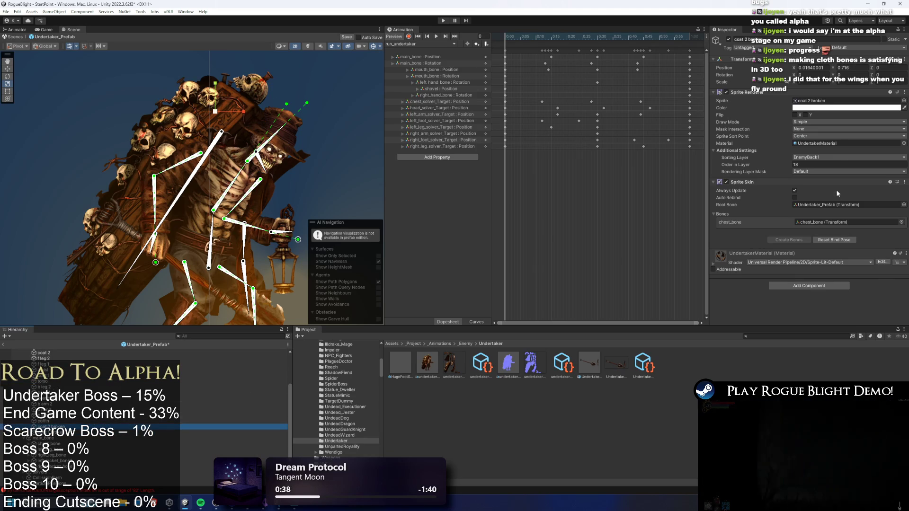
click(824, 101)
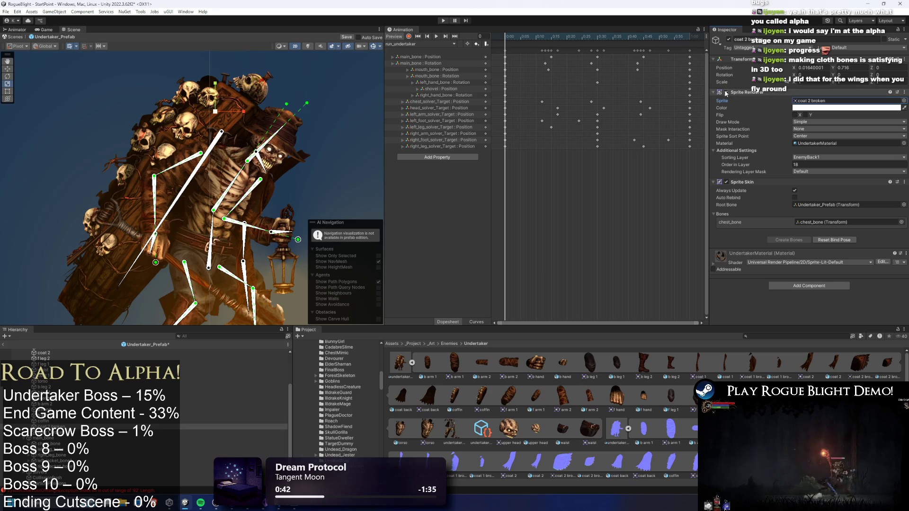
click(48, 427)
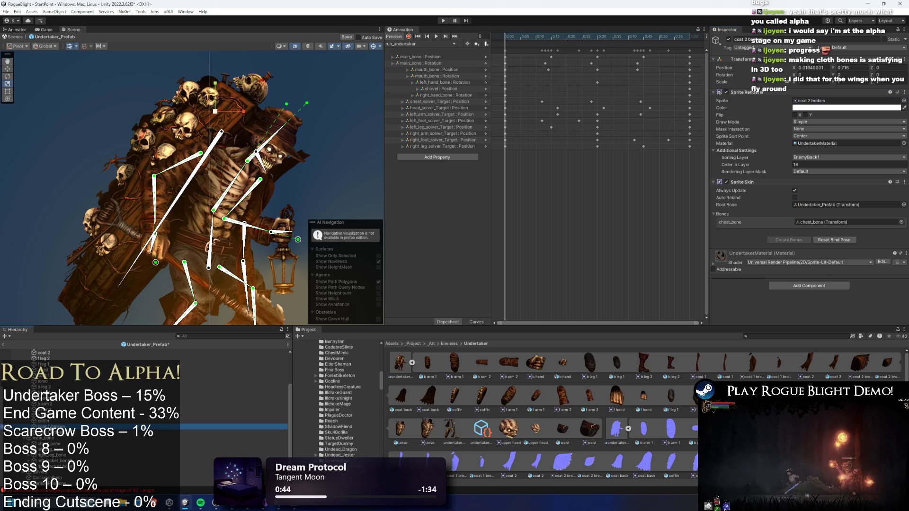
Nudge coat 2 broken up-right and back, then select the coat back sprite.
drag(215, 129, 288, 72)
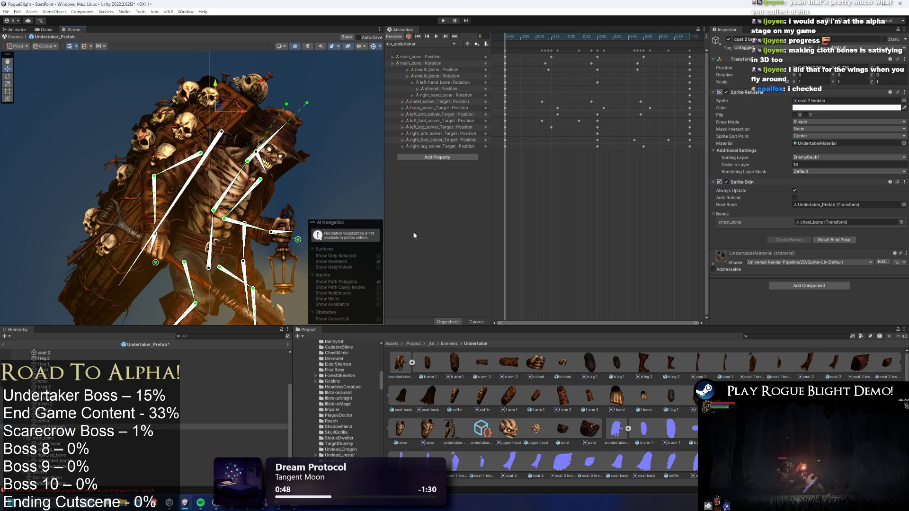
drag(237, 196, 229, 192)
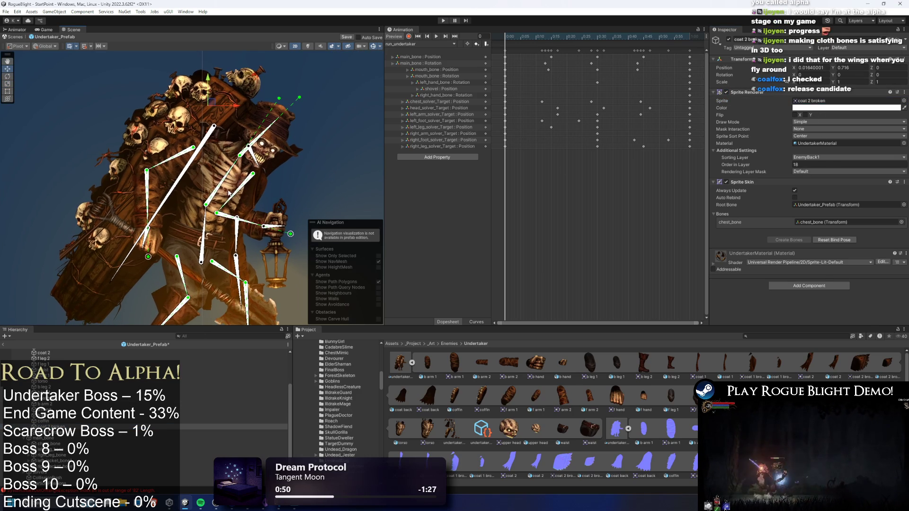
click(180, 275)
scroll(180, 275, down, 2)
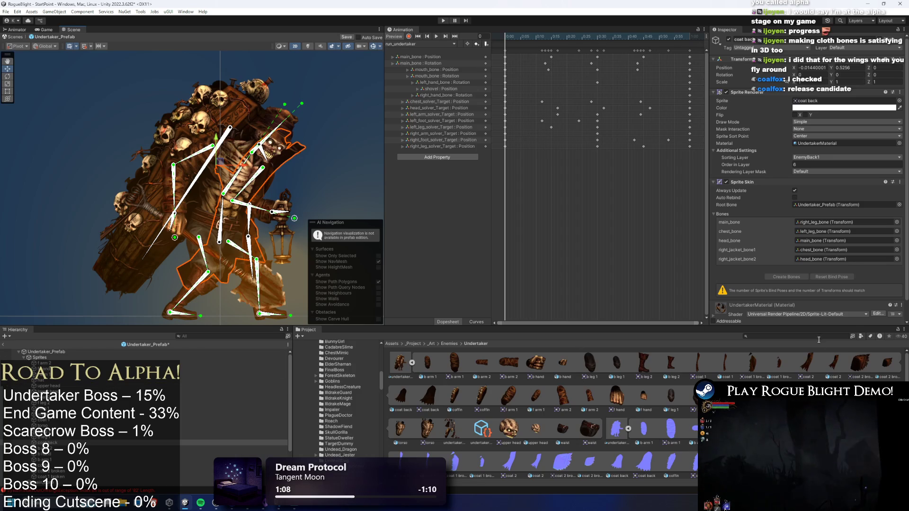
Root coat 2's Sprite Skin at Undertaker_Prefab and bind left_leg_bone.
click(132, 397)
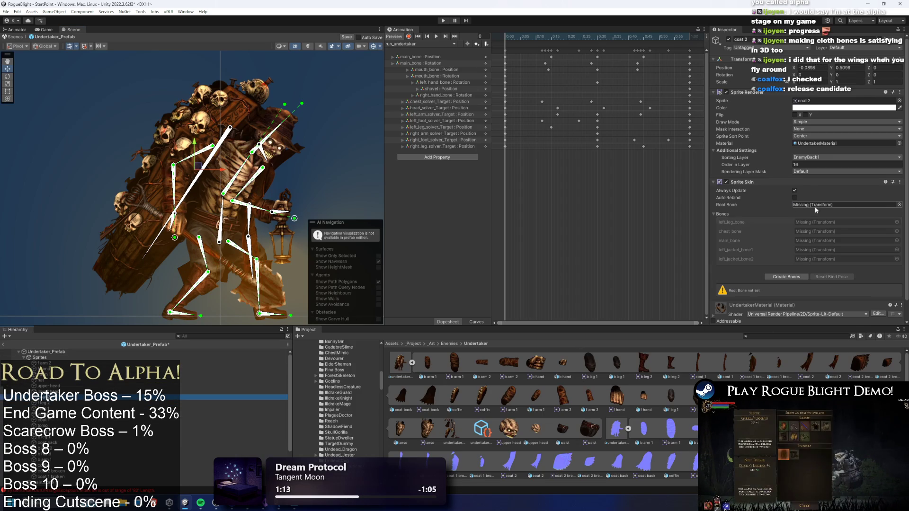
click(899, 205)
click(902, 200)
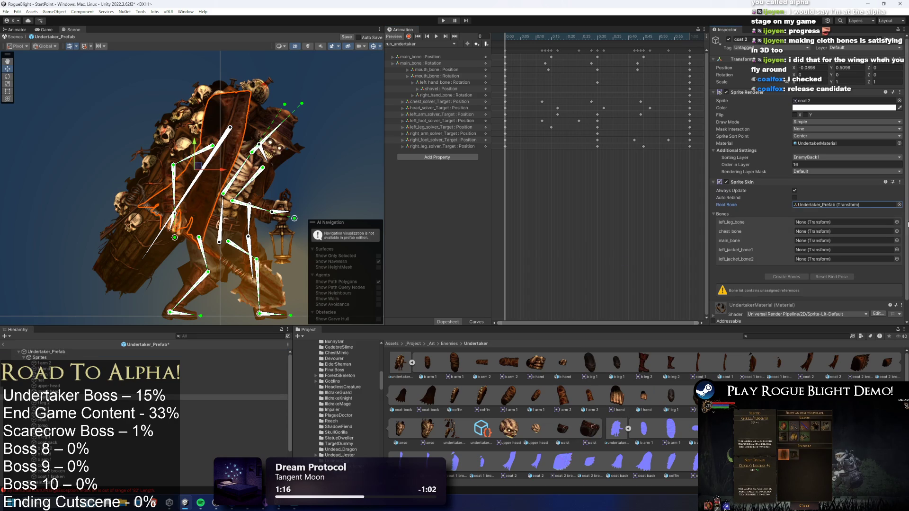
click(899, 205)
drag(653, 211, 429, 196)
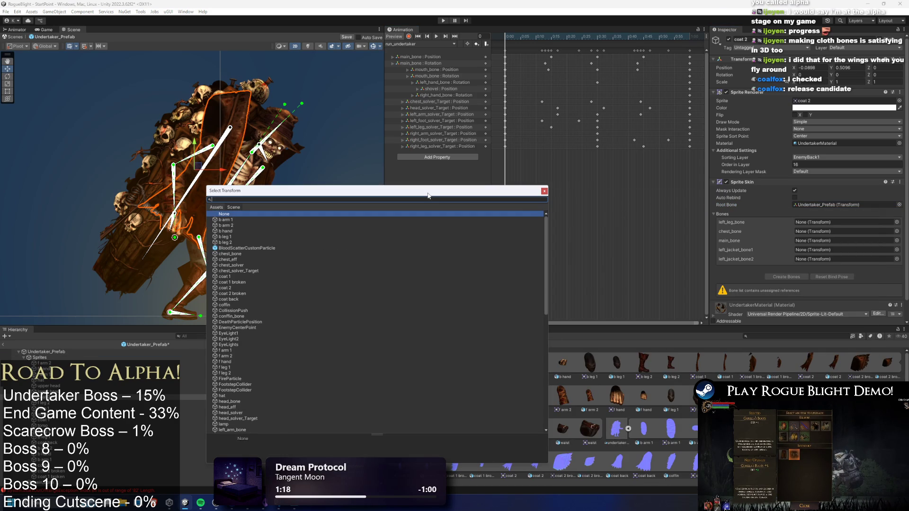
text(left leg bone)
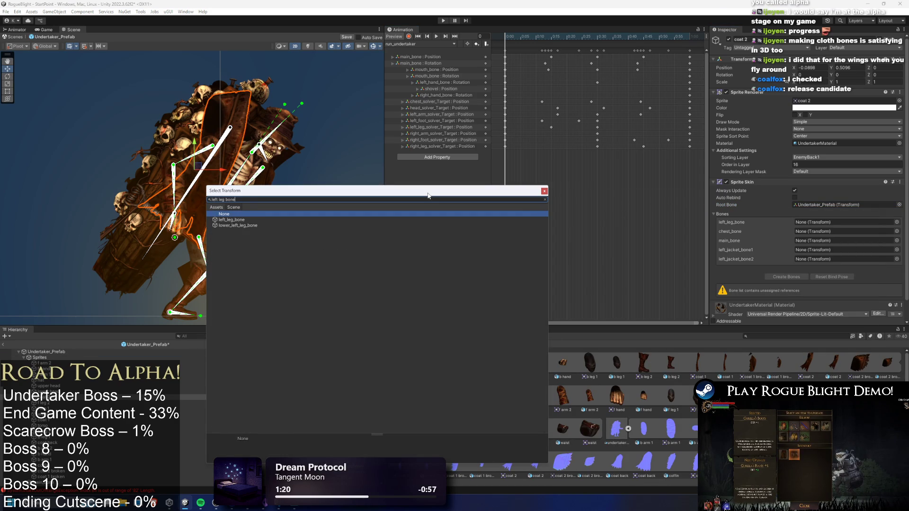
double_click(232, 219)
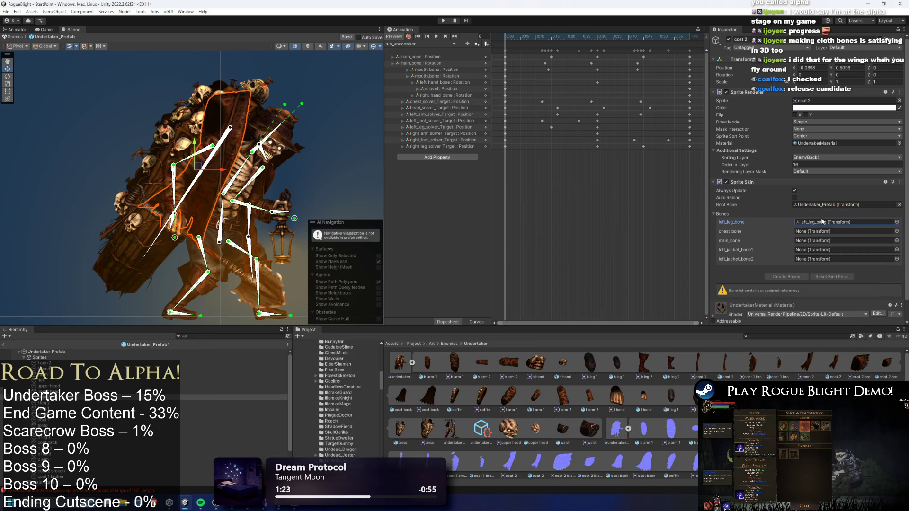
Bind chest_bone and main_bone to coat 2's next two bone slots.
click(896, 232)
text(ch)
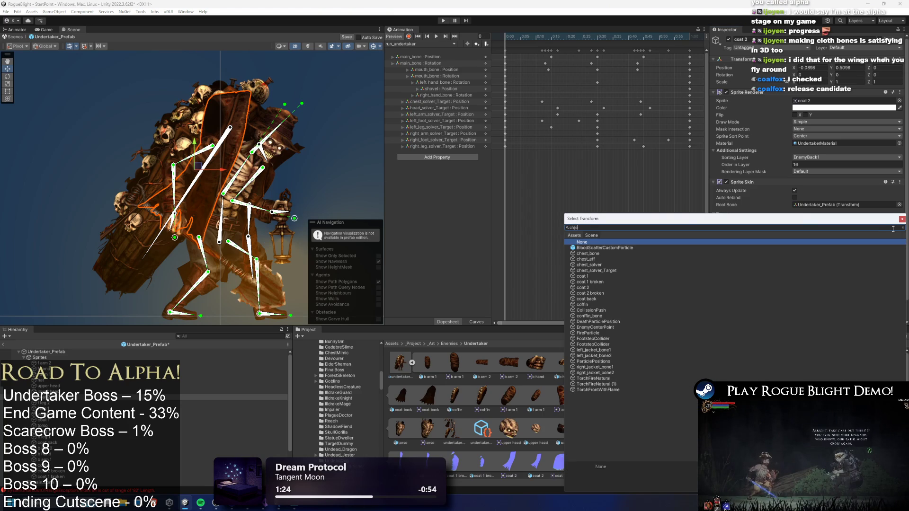
text(est bone)
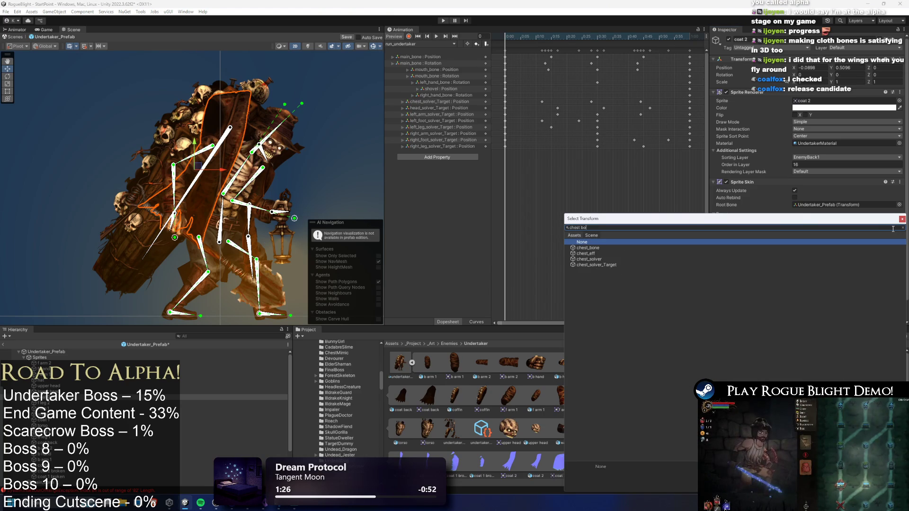
double_click(623, 247)
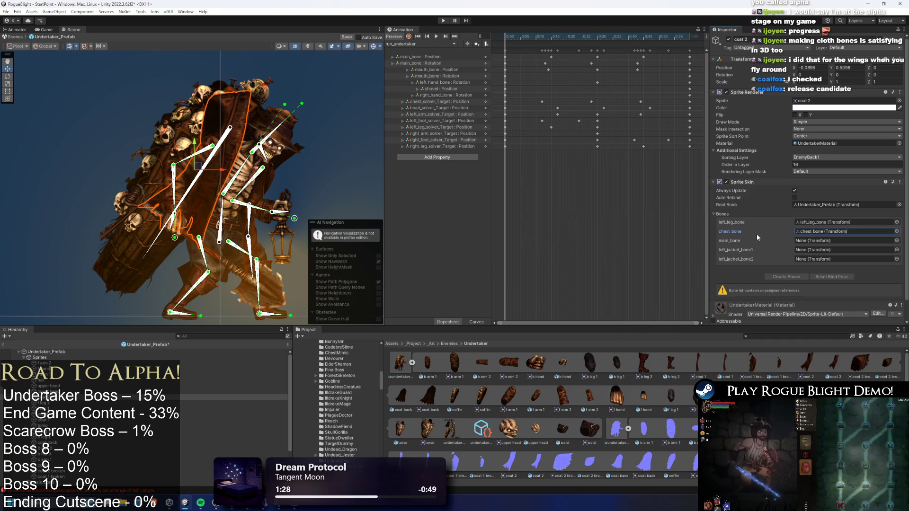
click(898, 240)
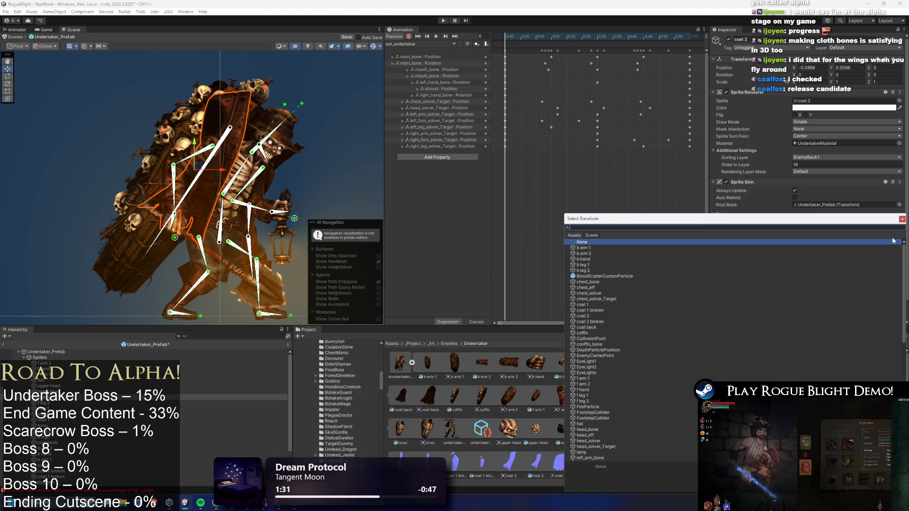
text(main)
click(571, 248)
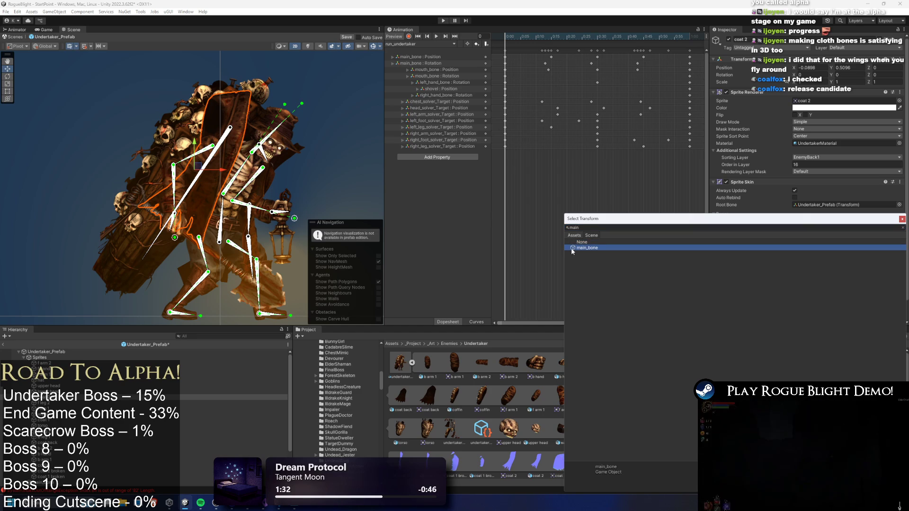
double_click(664, 248)
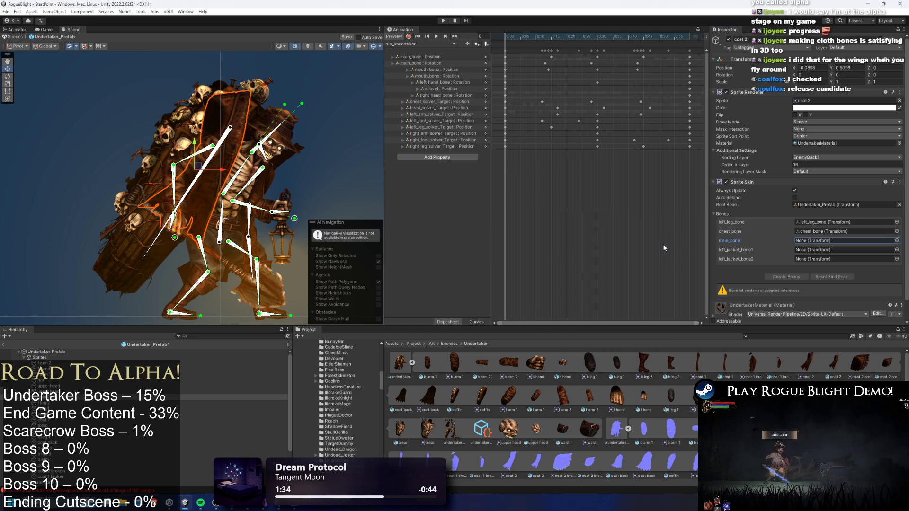
click(896, 241)
text(main_bon)
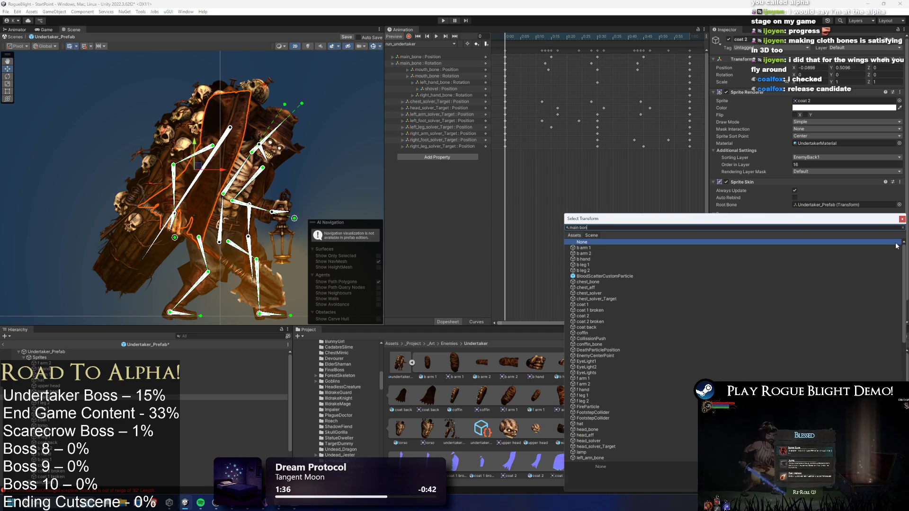
text(e)
double_click(585, 248)
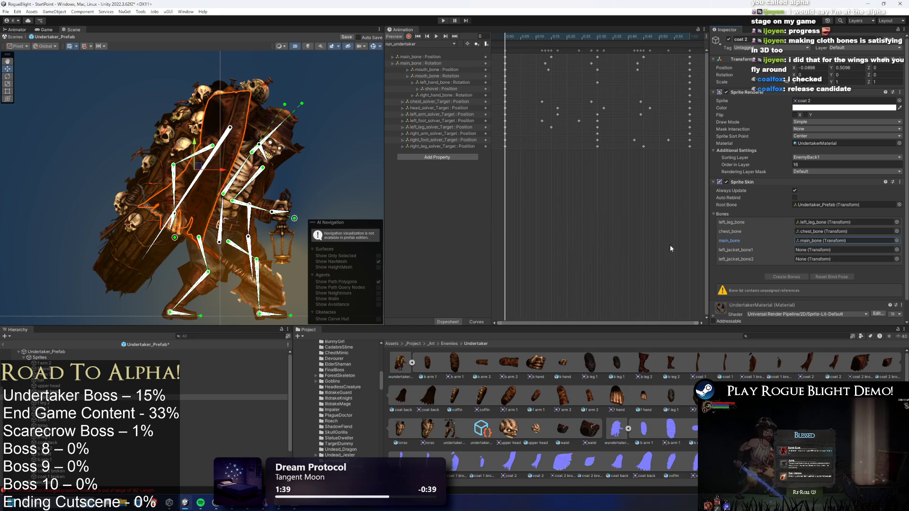
Assign left_jacket_bone1 and left_jacket_bone2 to coat 2's jacket slots.
click(896, 250)
drag(778, 218, 464, 198)
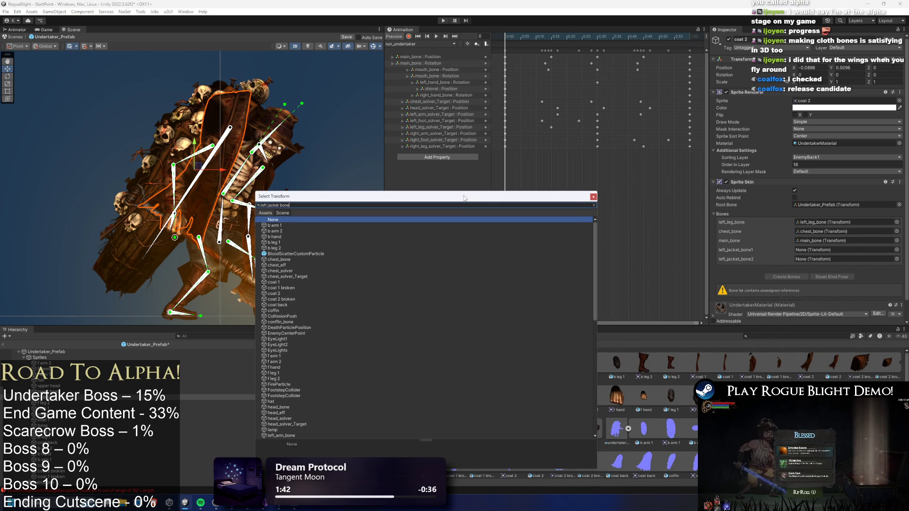
text(1)
double_click(299, 226)
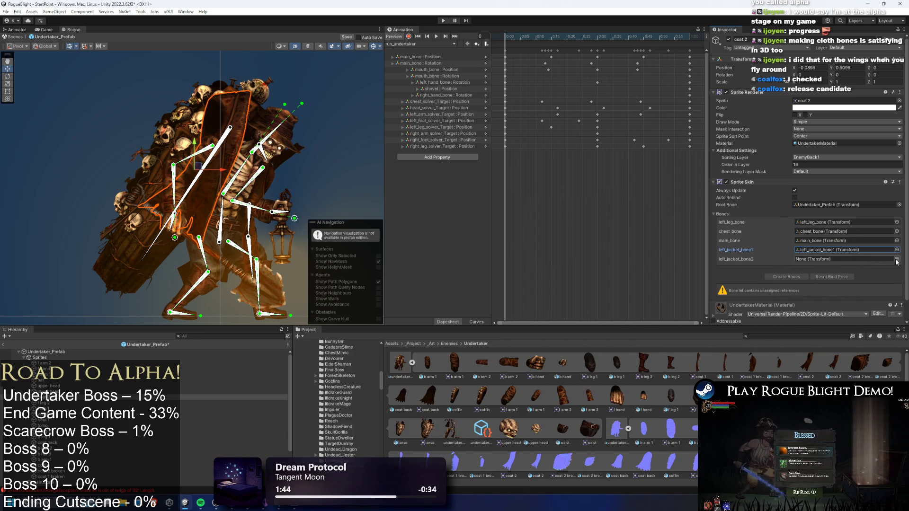
click(896, 259)
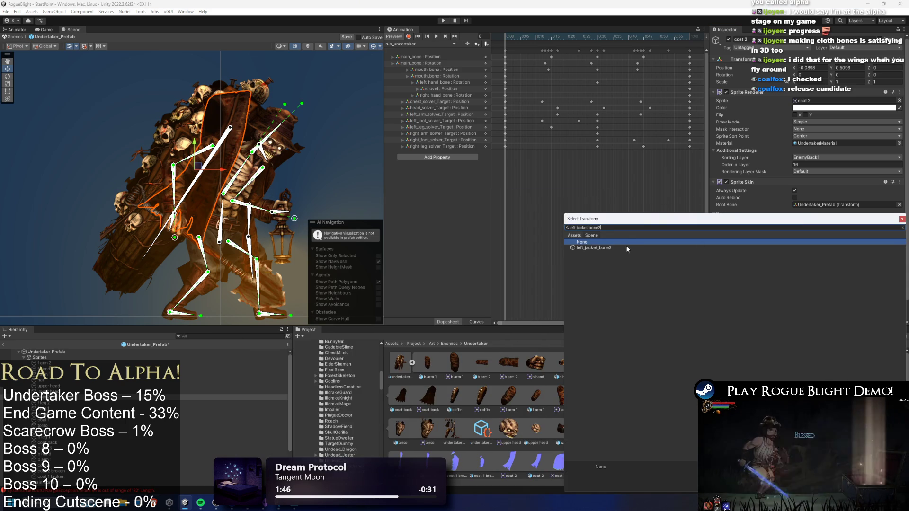
double_click(628, 248)
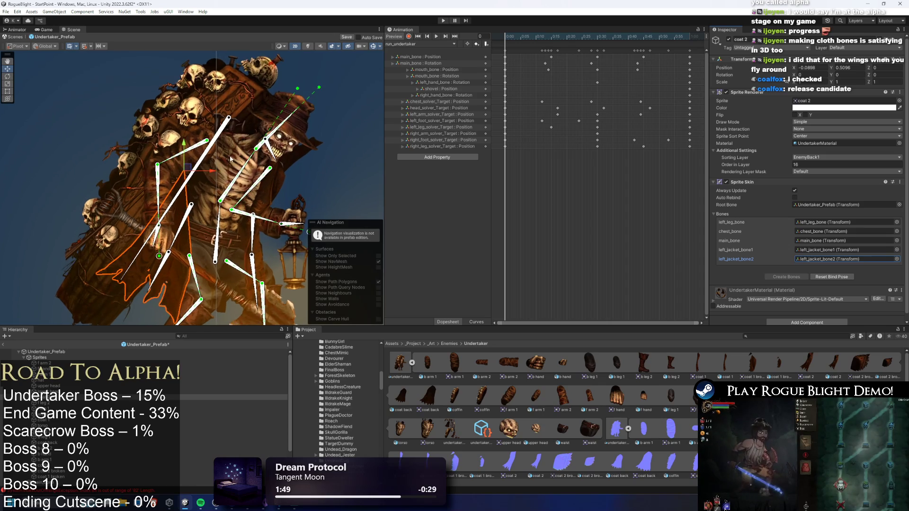
scroll(230, 158, up, 2)
drag(222, 206, 178, 195)
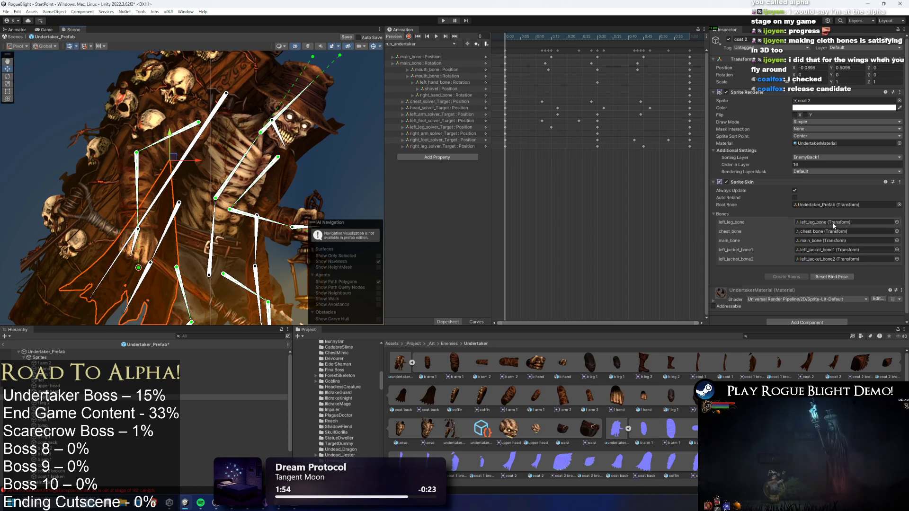
Test the coat's deformation by moving a bone, undoing, and previewing the idle animation.
mouse_move(143, 231)
mouse_down()
mouse_move(354, 192)
mouse_move(146, 277)
mouse_move(182, 248)
mouse_move(249, 143)
mouse_up()
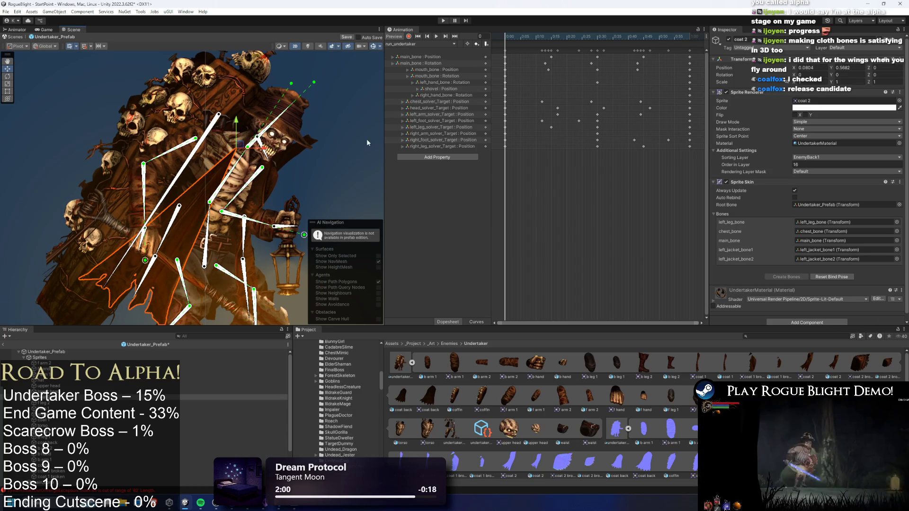
key(ctrl+z)
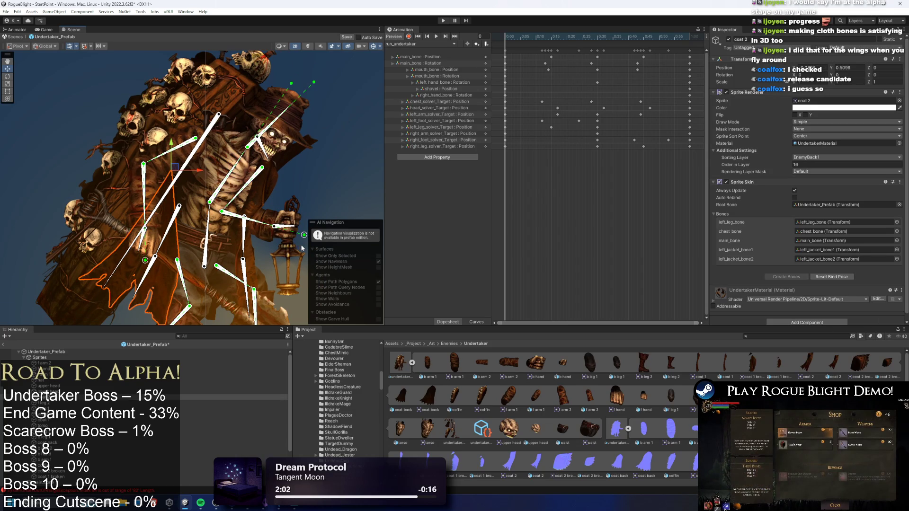
click(227, 397)
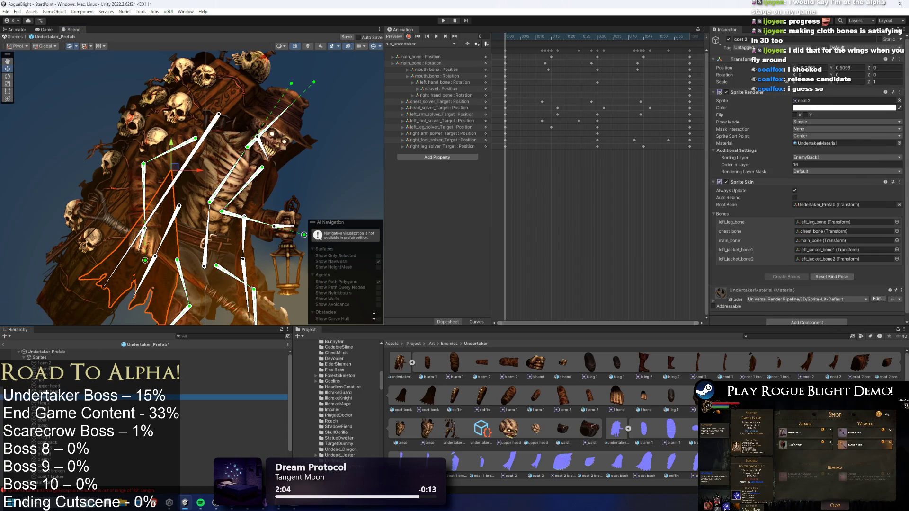
key(space)
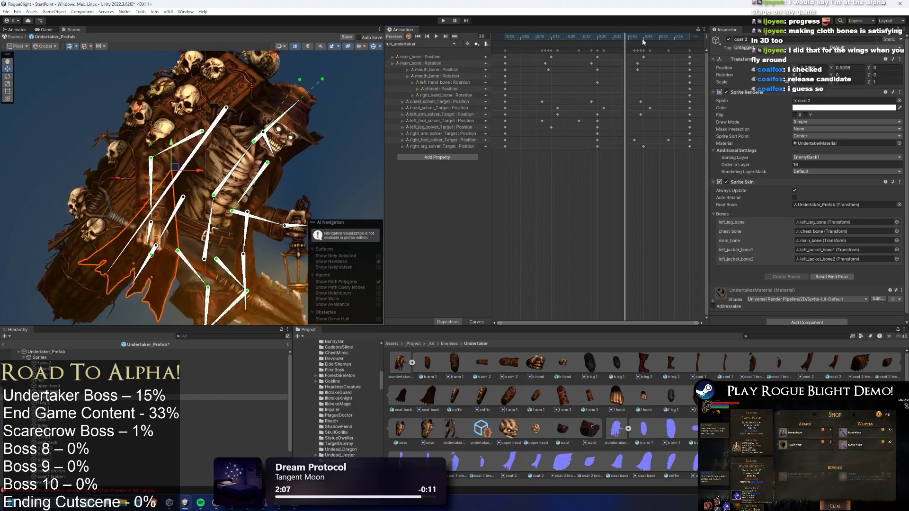
key(space)
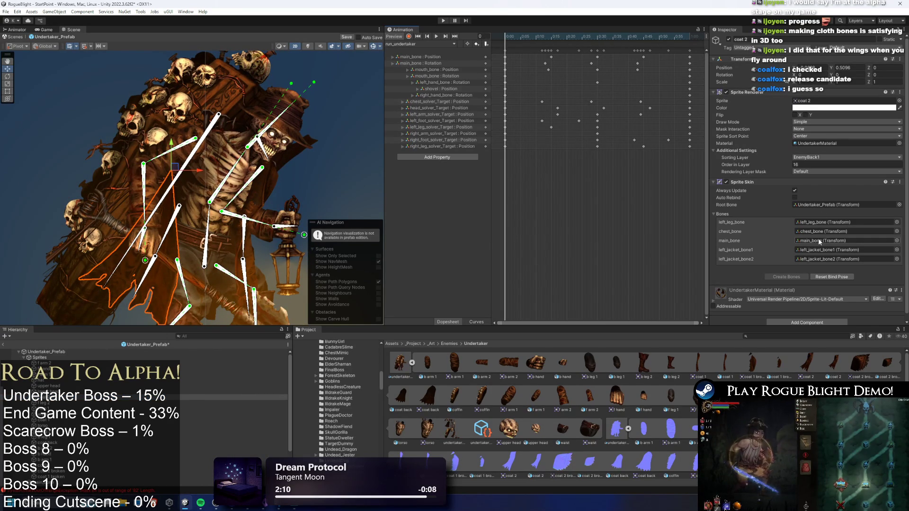
Ping chest_bone and left_leg_bone, then deactivate the coat 1 broken object.
click(814, 232)
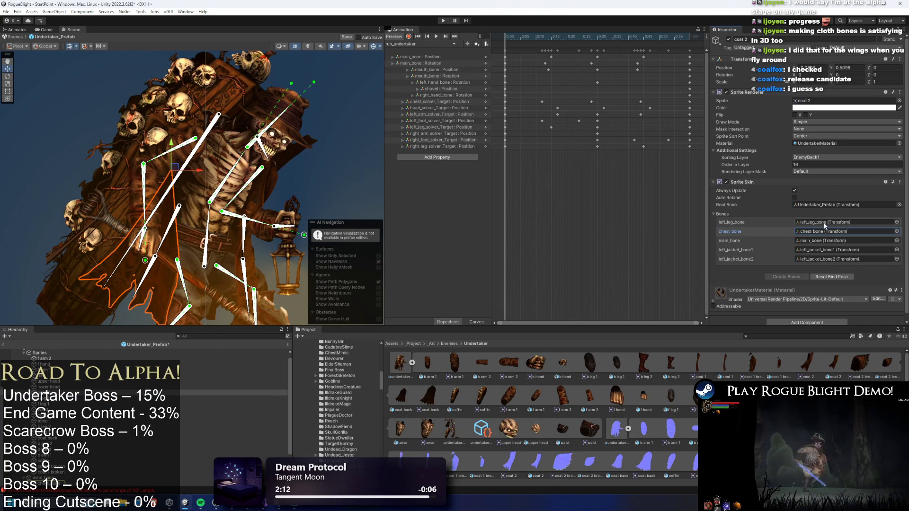
click(823, 222)
mouse_move(230, 272)
mouse_down()
mouse_move(216, 197)
mouse_move(275, 232)
mouse_move(214, 197)
mouse_move(226, 192)
mouse_up()
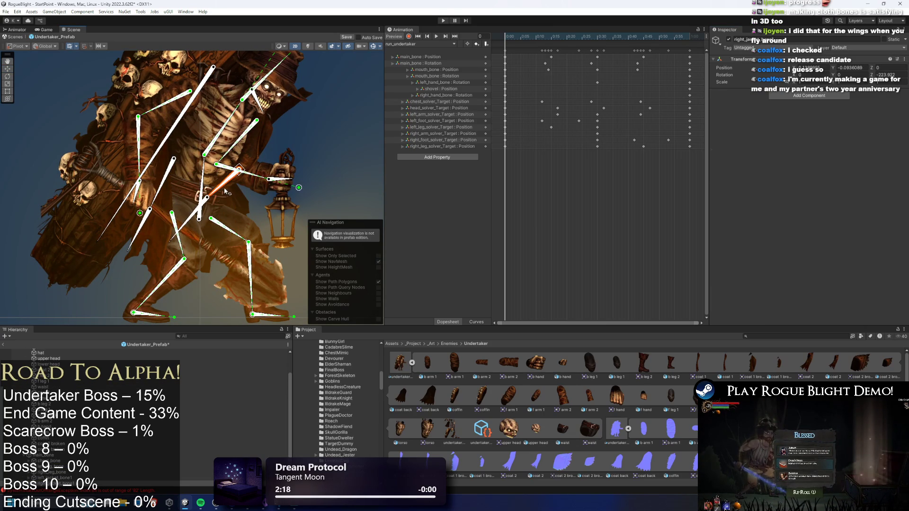
click(257, 141)
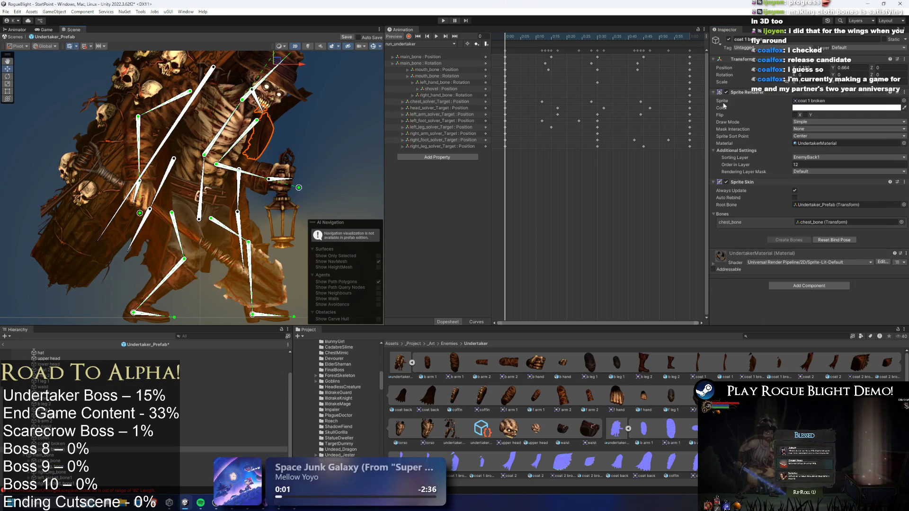
click(728, 40)
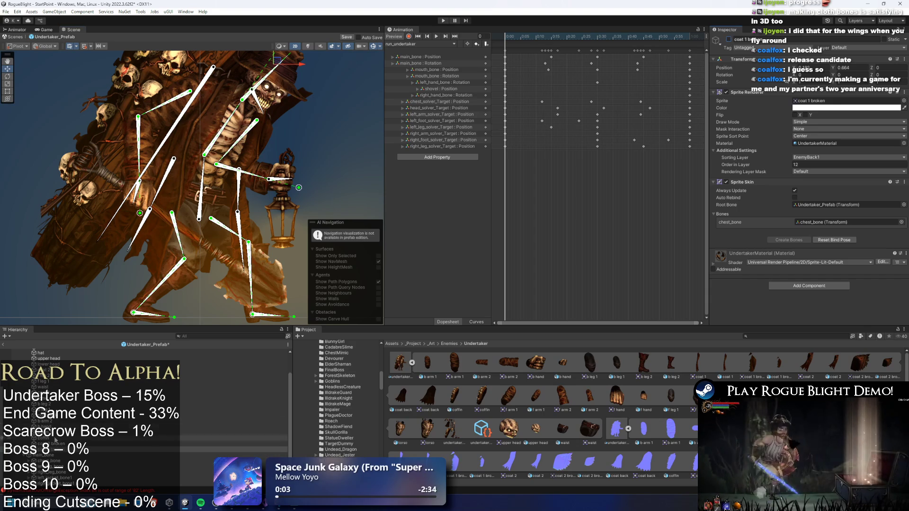
Select coat 2 broken and collapse the undertaker sprite sheet in the Project window.
click(94, 443)
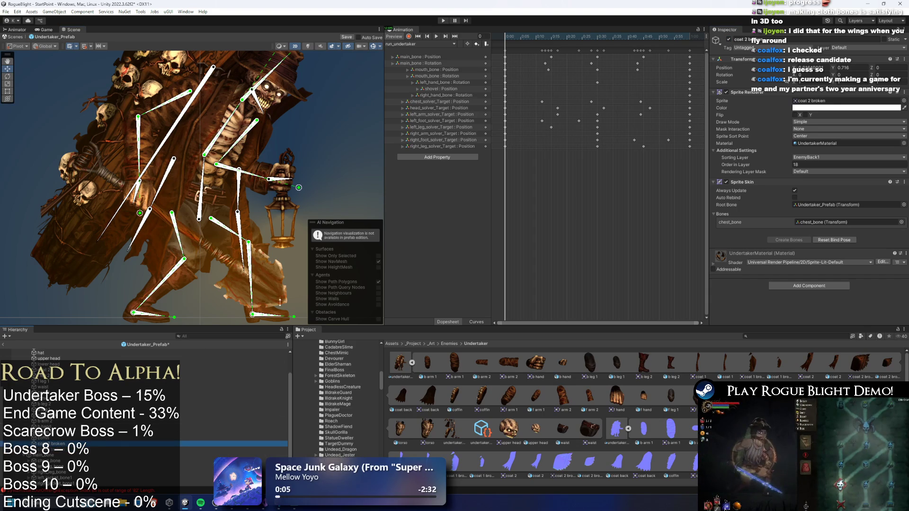
drag(232, 155, 231, 167)
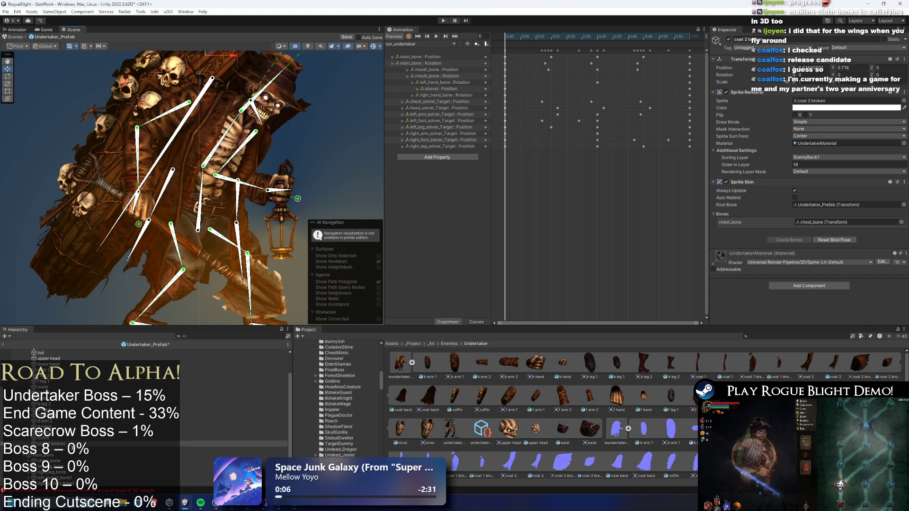
click(412, 363)
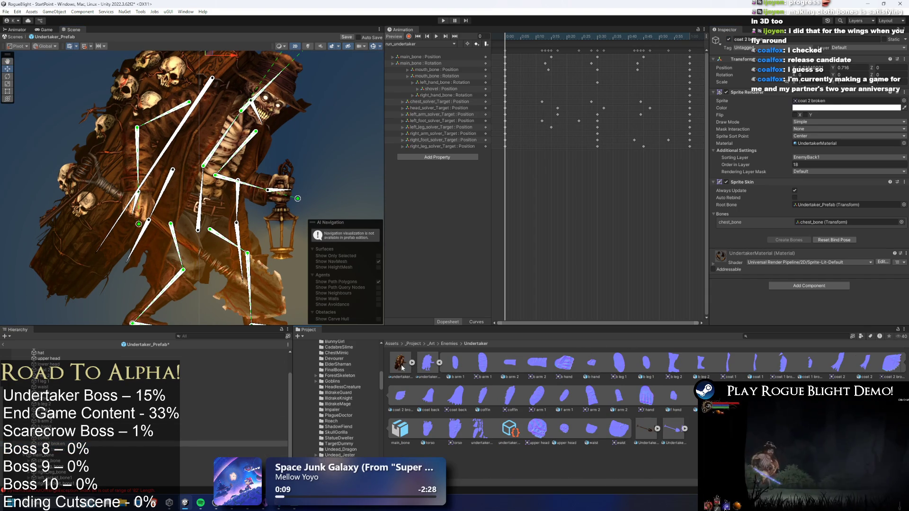
Copy coat 2 broken from a fresh Undertaker instance and paste it under the prefab's Sprites.
mouse_move(401, 363)
mouse_down()
mouse_move(128, 272)
mouse_move(89, 272)
mouse_up()
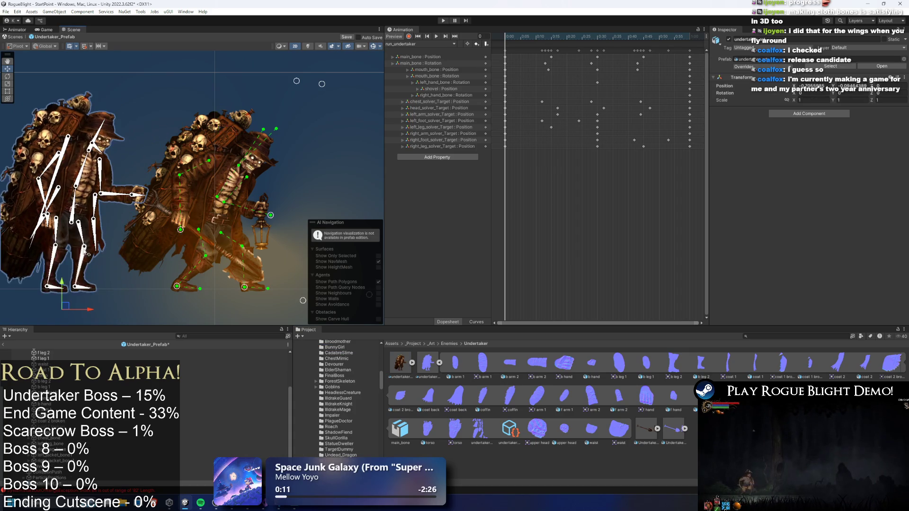
scroll(89, 272, up, 2)
click(69, 145)
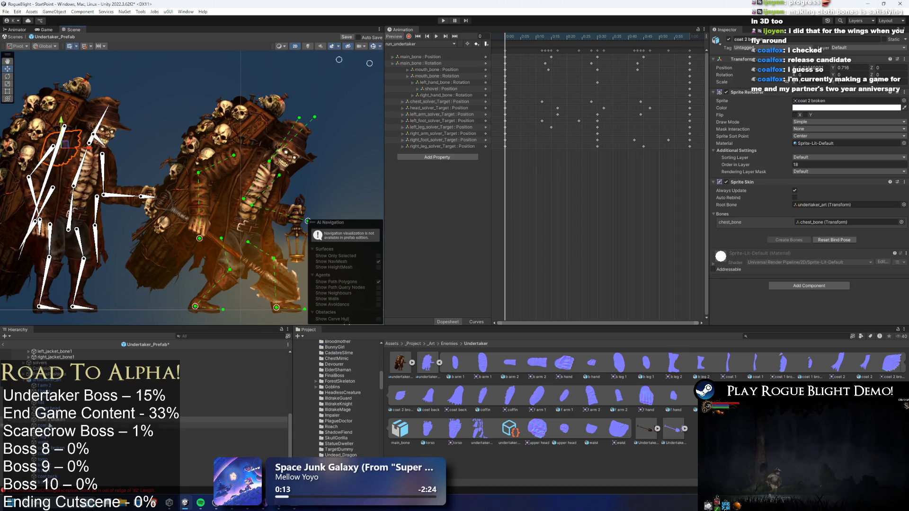
right_click(51, 131)
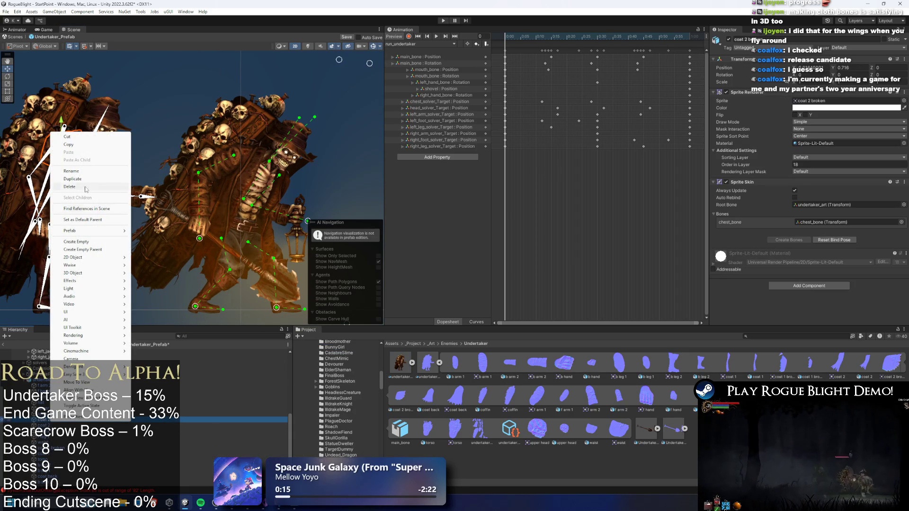
key(Escape)
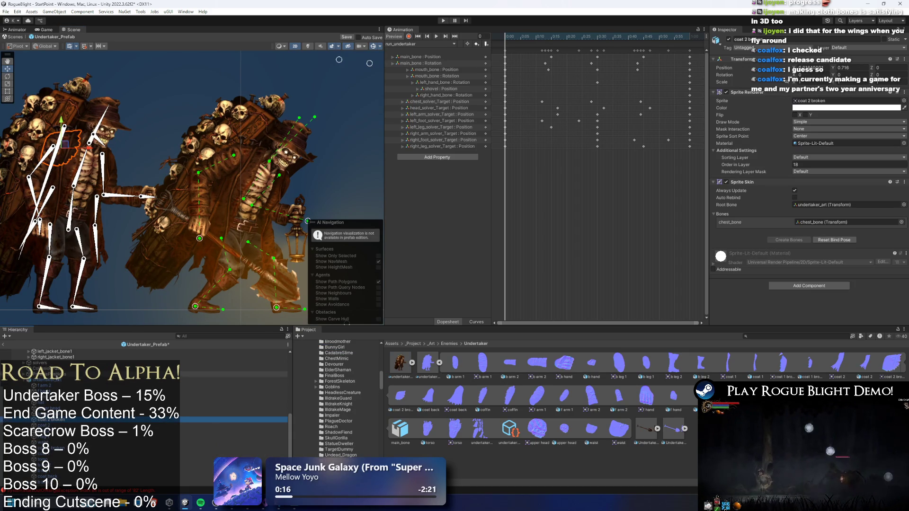
scroll(59, 372, up, 5)
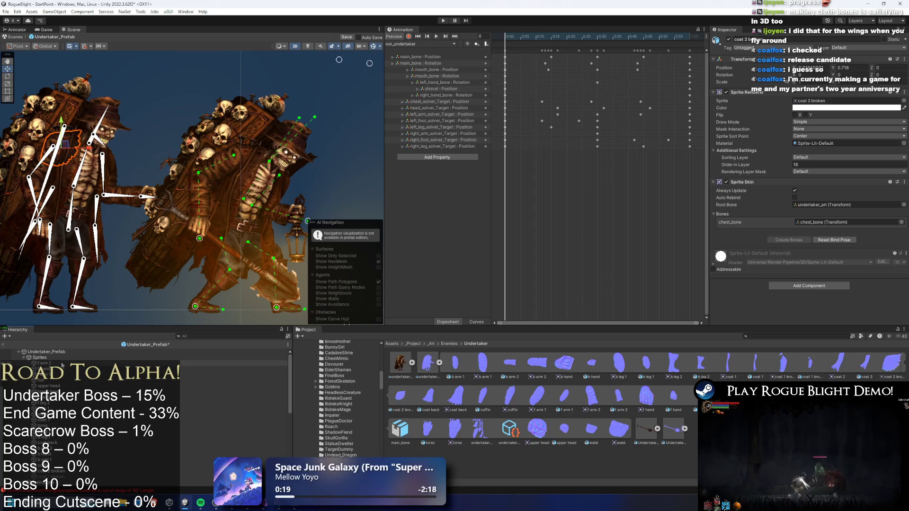
right_click(45, 356)
click(66, 86)
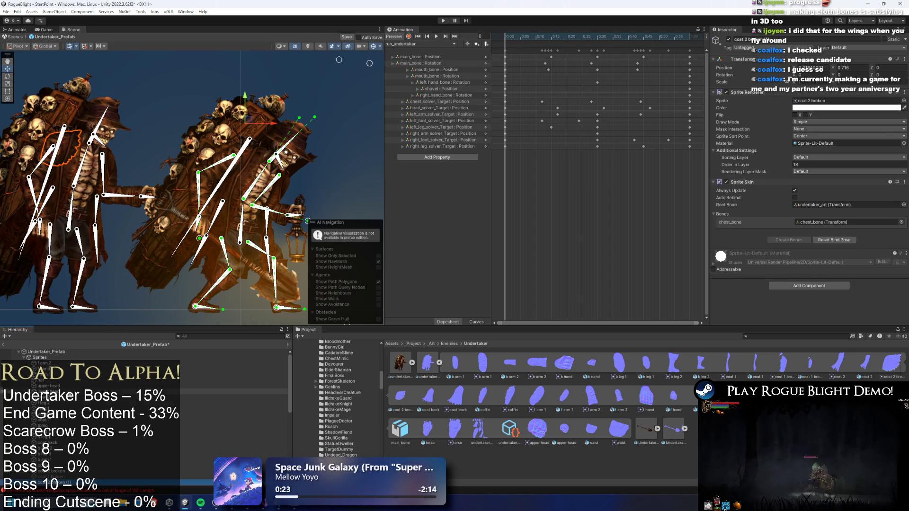
Delete the prefab's old coat 2 broken object.
scroll(76, 433, down, 3)
click(76, 429)
key(Delete)
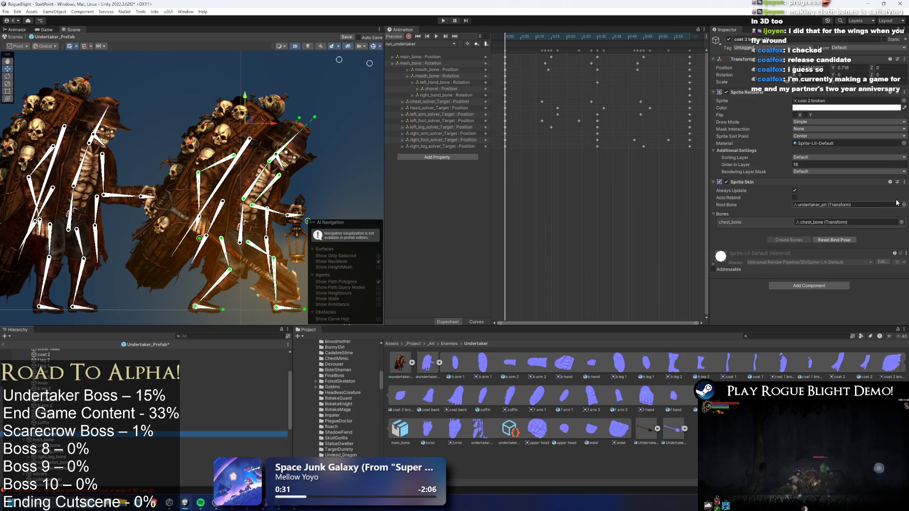
Root the pasted coat at Undertaker_Prefab with chest_bone, then scrub the idle animation.
scroll(95, 403, up, 5)
drag(47, 352, 843, 205)
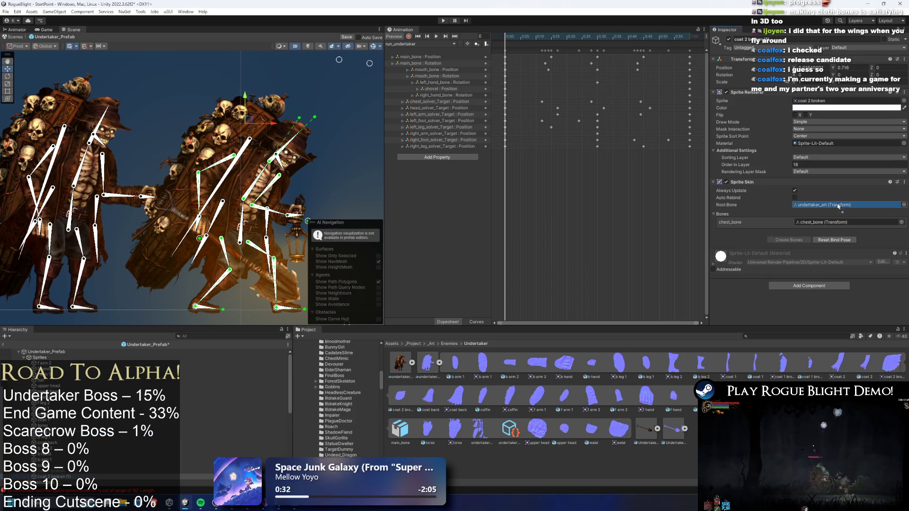
click(901, 222)
text(chest b)
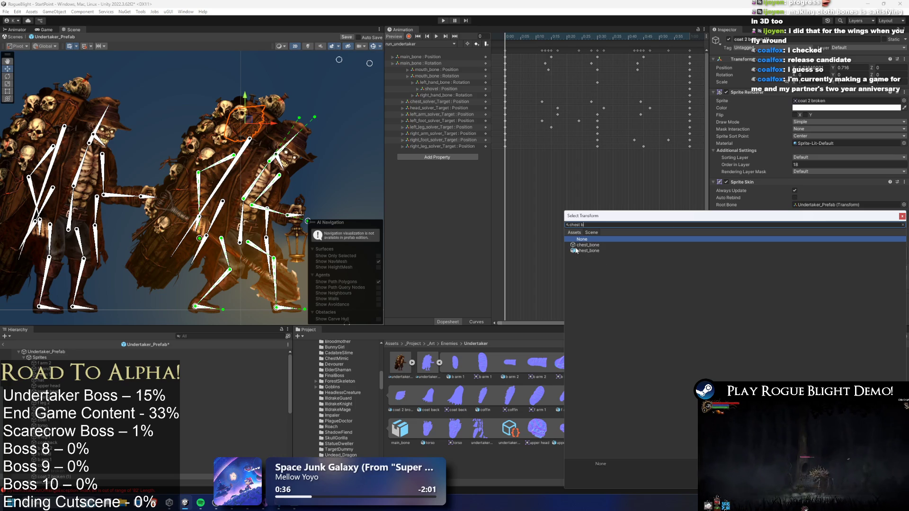
double_click(583, 248)
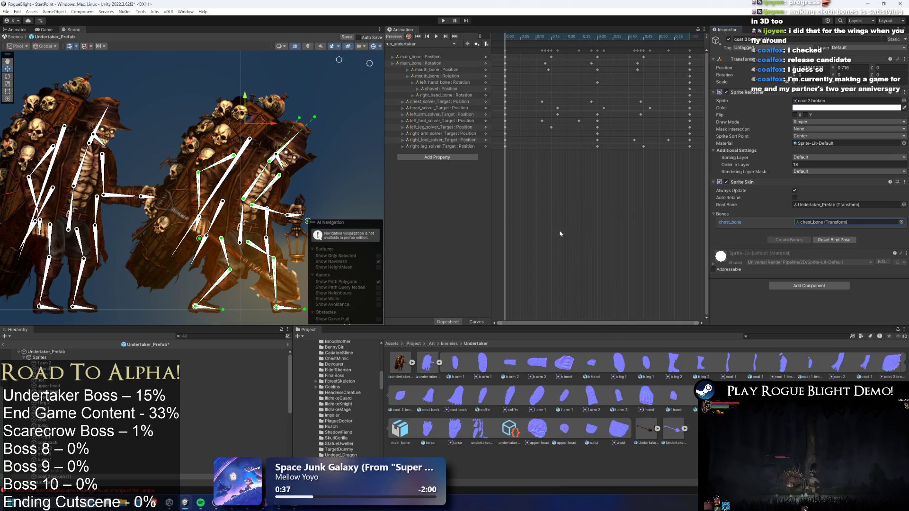
click(829, 226)
scroll(232, 417, down, 1)
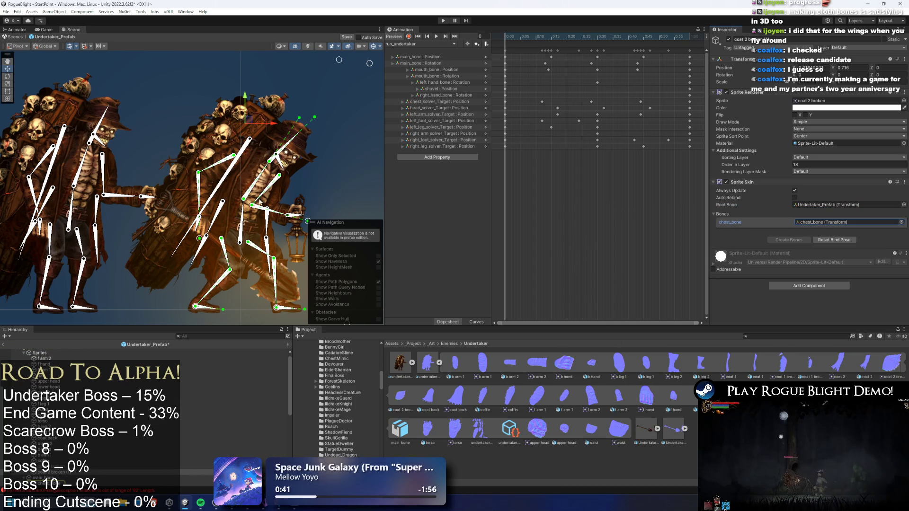
mouse_move(513, 36)
mouse_down()
mouse_move(538, 36)
mouse_move(505, 35)
mouse_up()
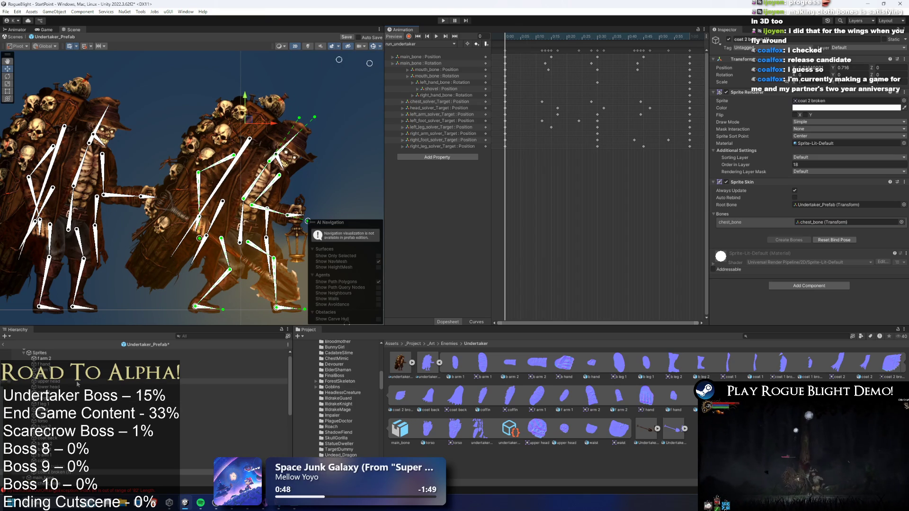
scroll(77, 384, down, 3)
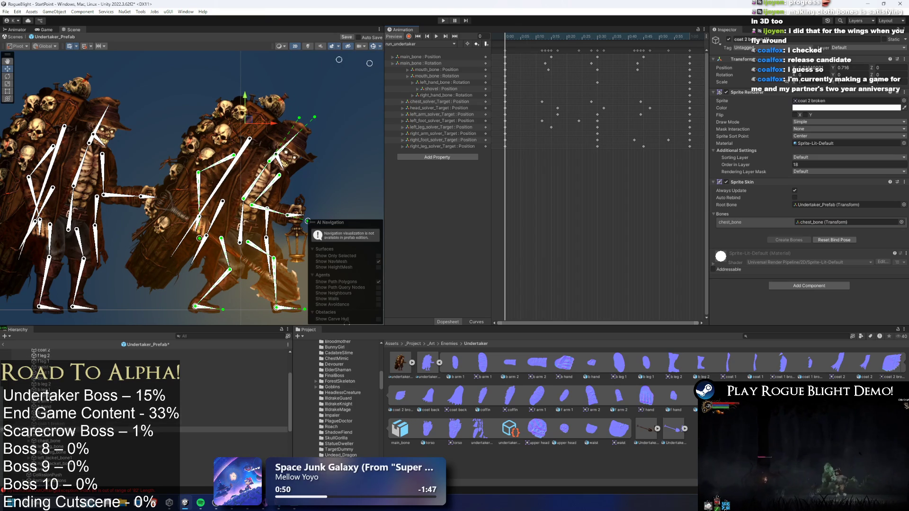
Put the coat 2 broken sprite on the EnemyBack1 sorting layer and start editing its order in layer.
click(70, 428)
key(Up)
key(Down)
key(Up)
key(Down)
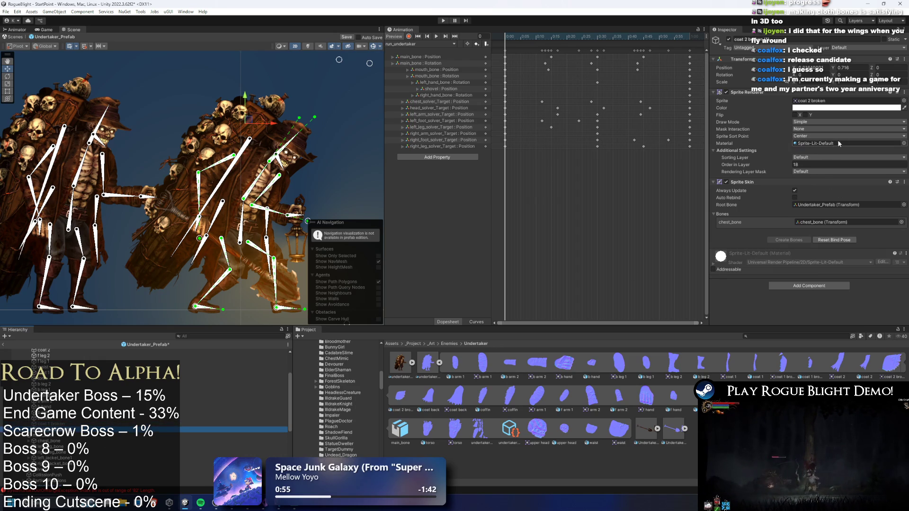
click(826, 158)
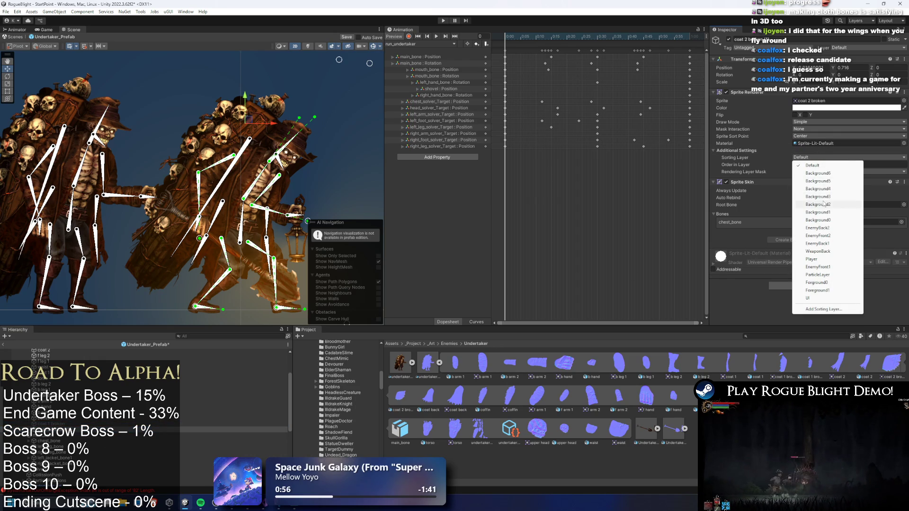
click(836, 245)
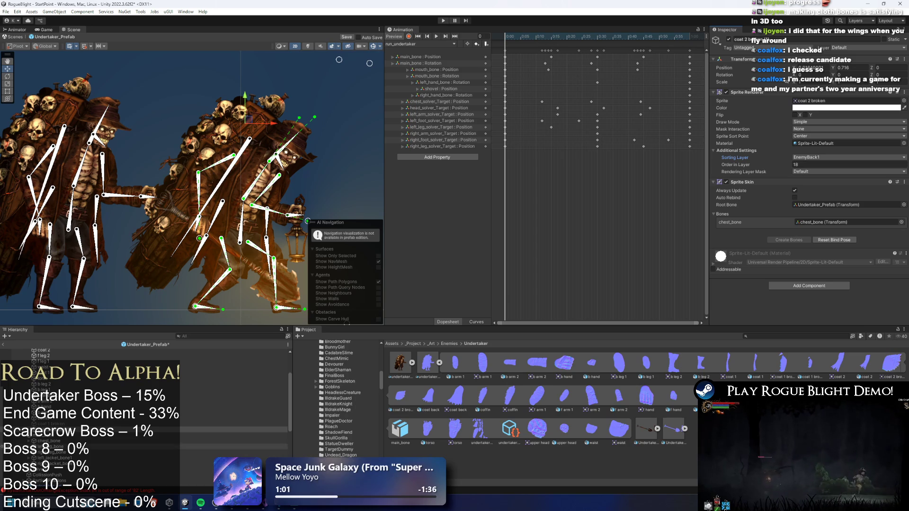
text(12)
click(213, 429)
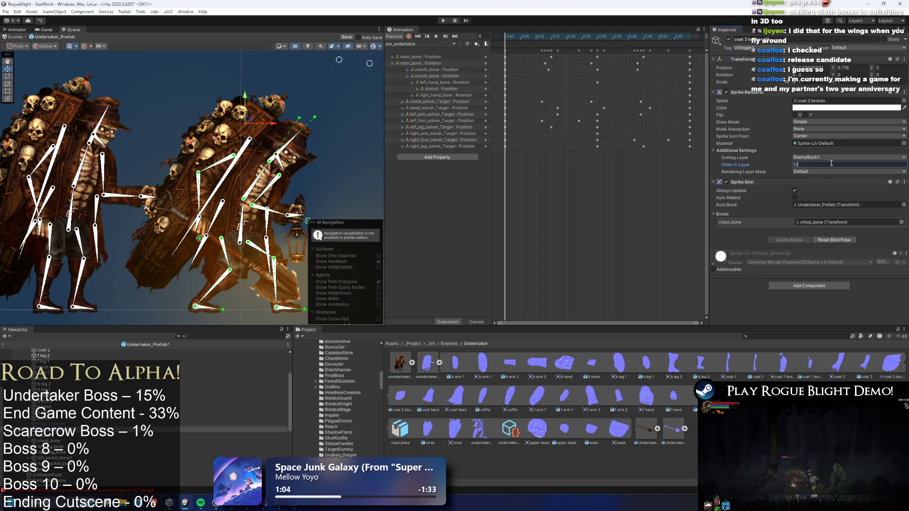
Copy coat 1 broken's UndertakerMaterial onto coat 2 broken and move it to EnemyFront1.
click(142, 424)
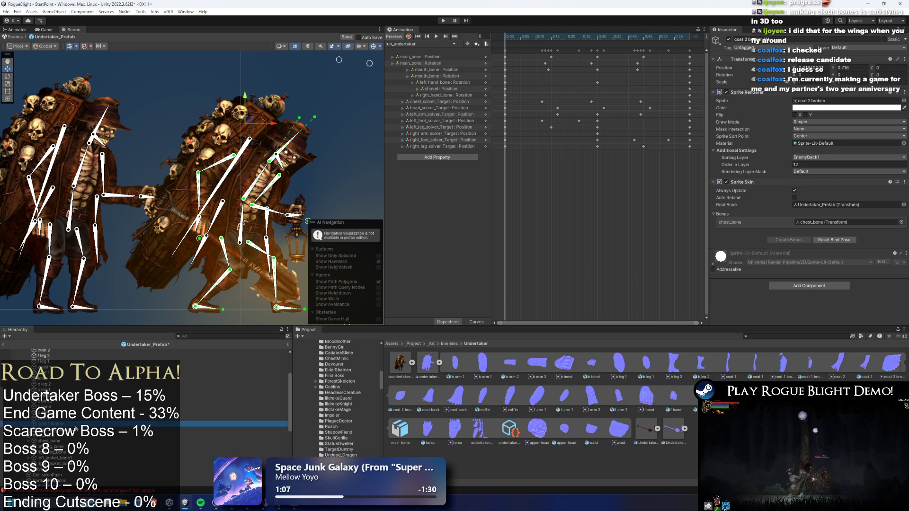
right_click(821, 145)
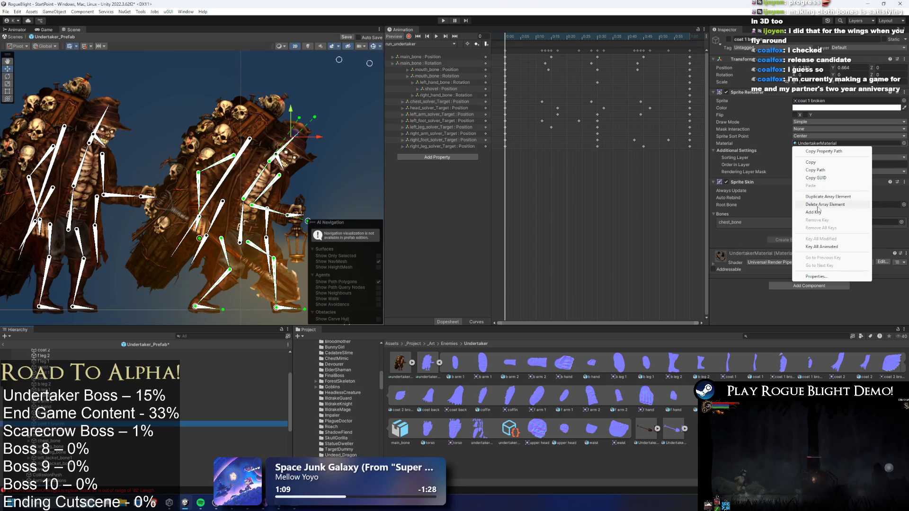
click(810, 162)
click(213, 430)
right_click(810, 144)
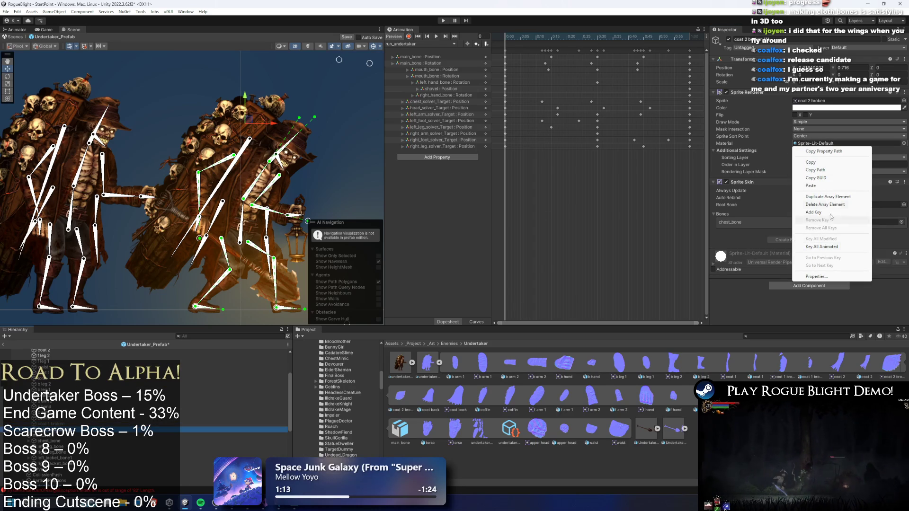
click(810, 186)
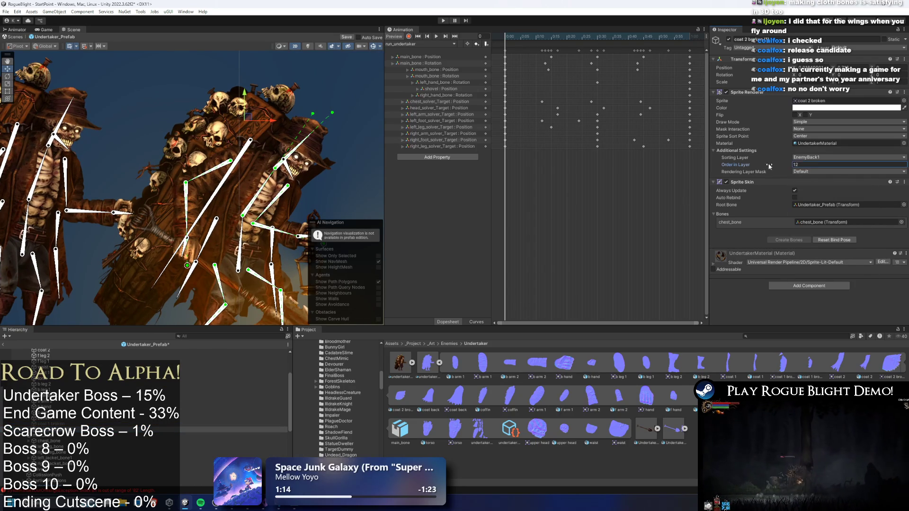
click(812, 157)
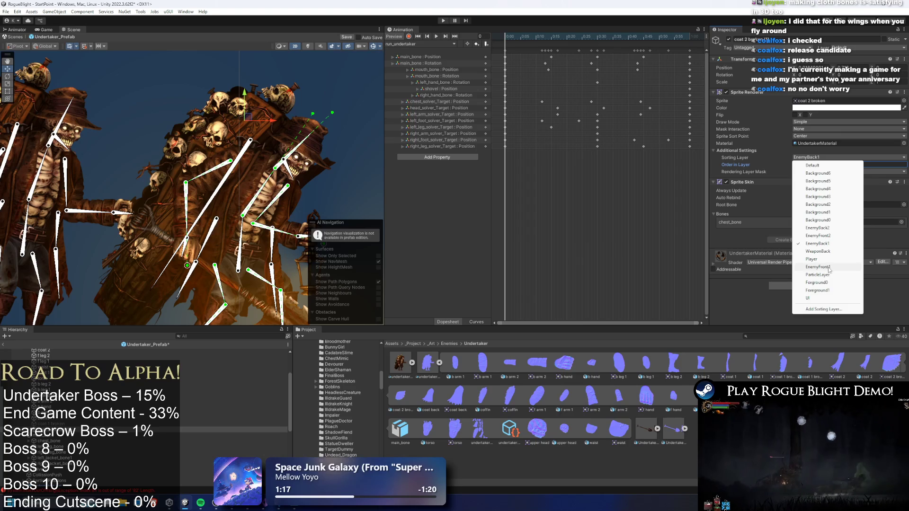
click(818, 267)
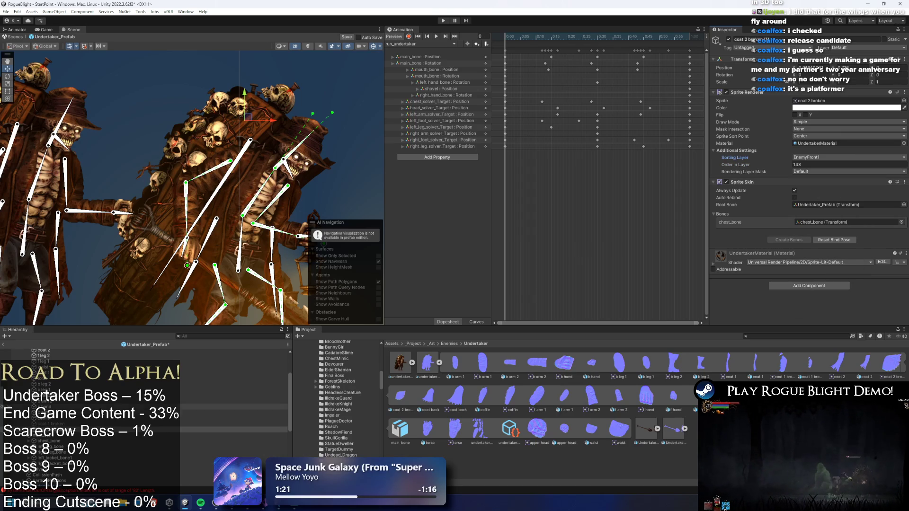
Compare the two broken coat sprites' sorting and change options on the coat 2 broken object.
click(102, 423)
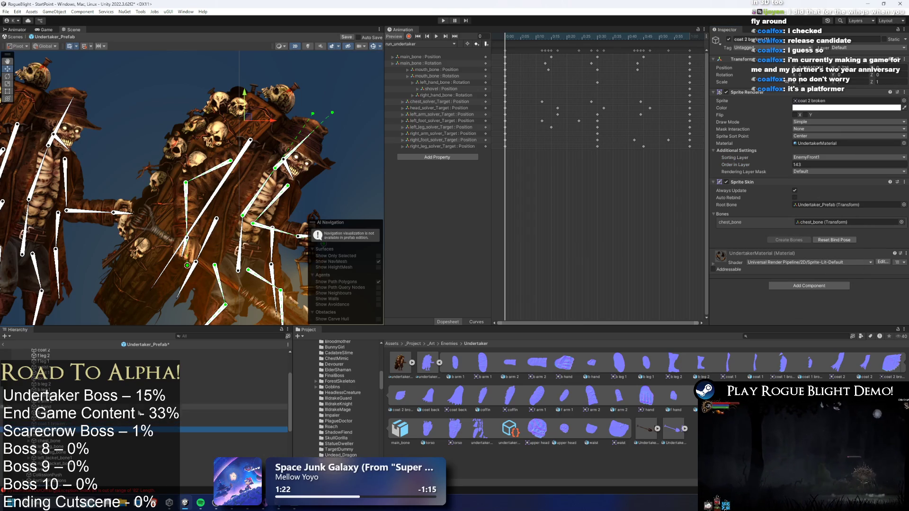
key(Down)
key(Up)
key(Down)
key(Up)
key(Down)
key(Down)
key(Up)
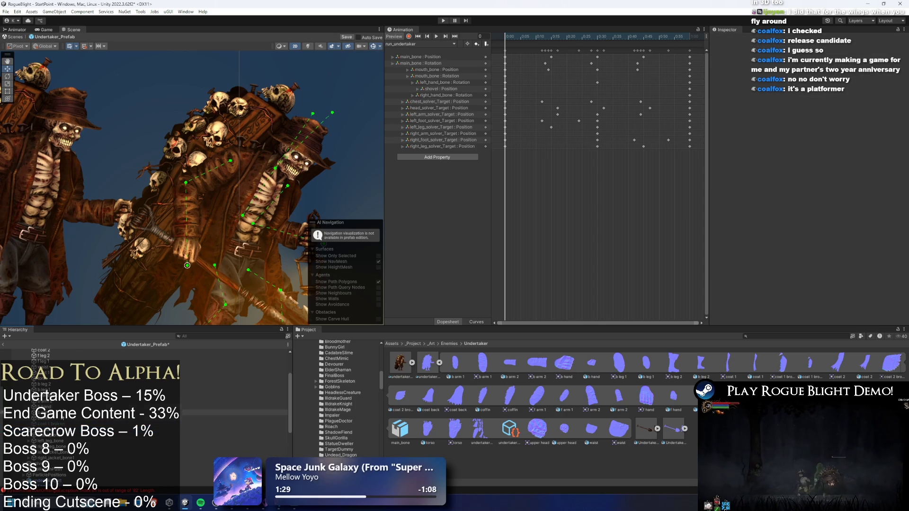
scroll(76, 388, up, 4)
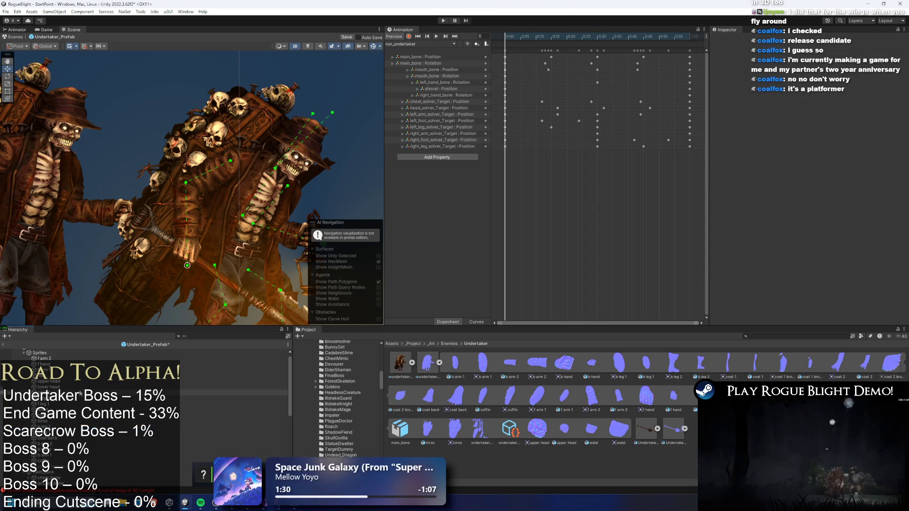
right_click(64, 451)
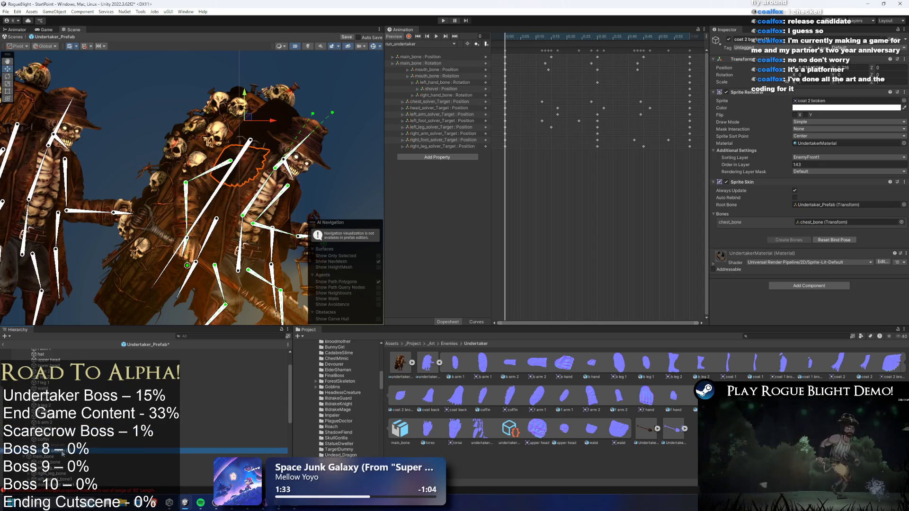
click(124, 192)
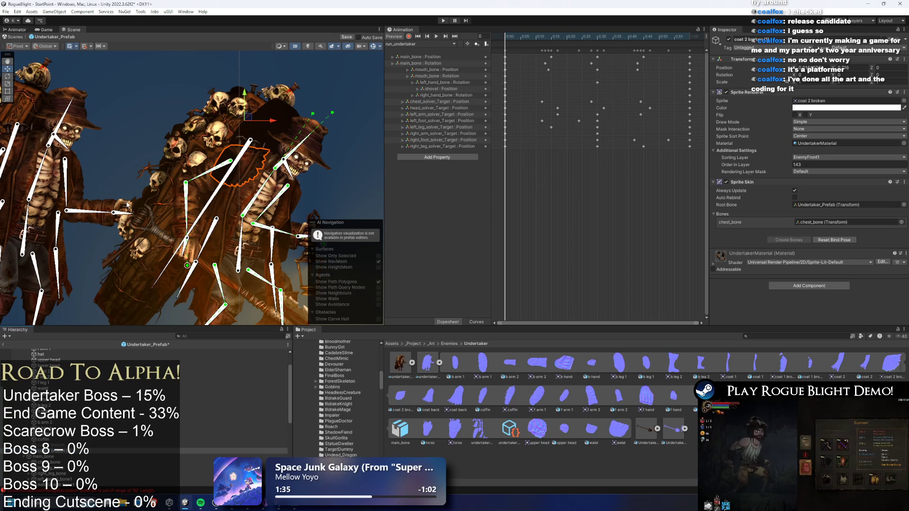
right_click(63, 451)
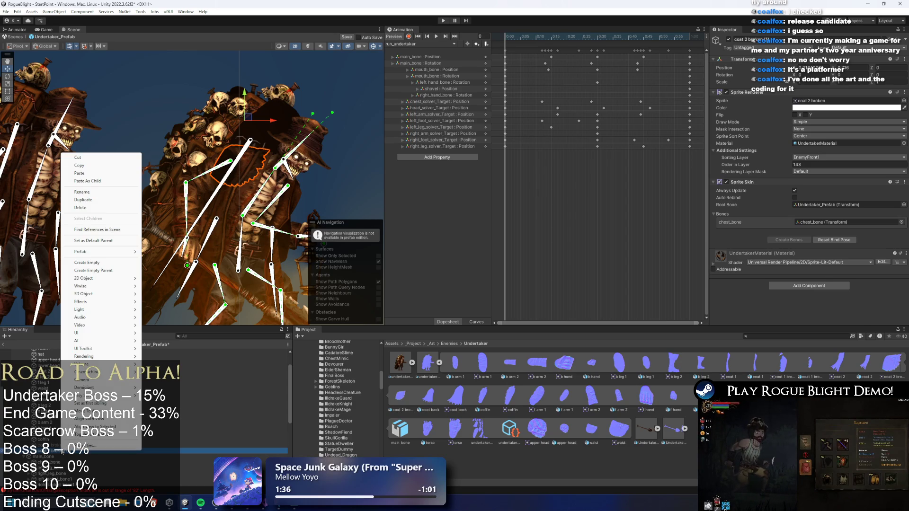
click(102, 192)
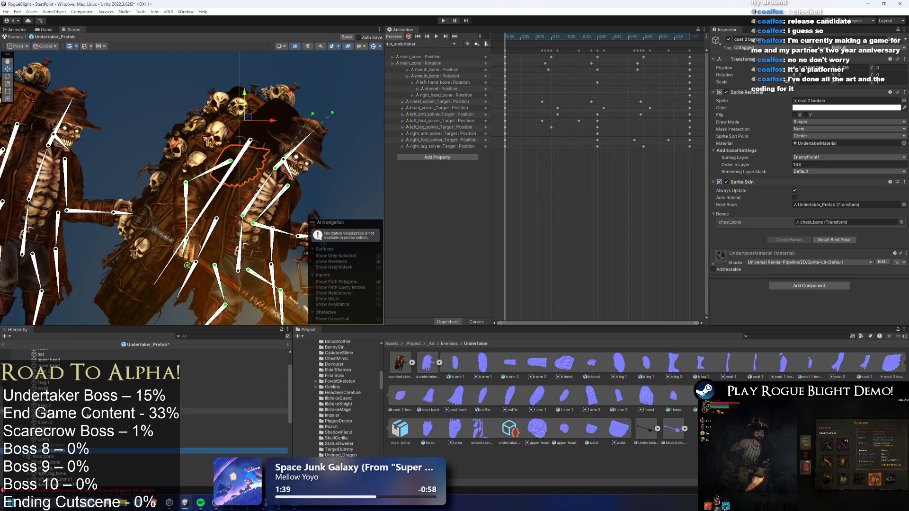
Return coat 2 broken to the EnemyBack1 sorting layer with order in layer 11.
click(47, 394)
click(64, 451)
click(833, 157)
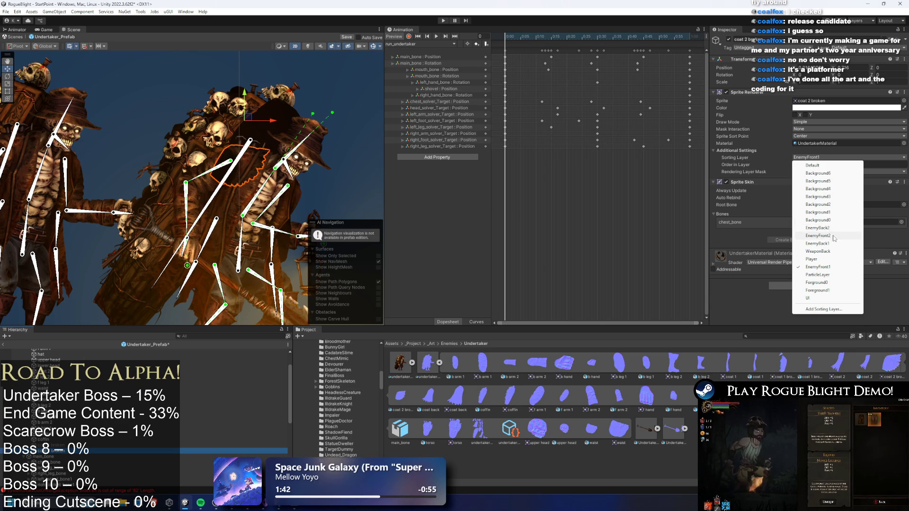
click(818, 243)
click(824, 165)
text(1)
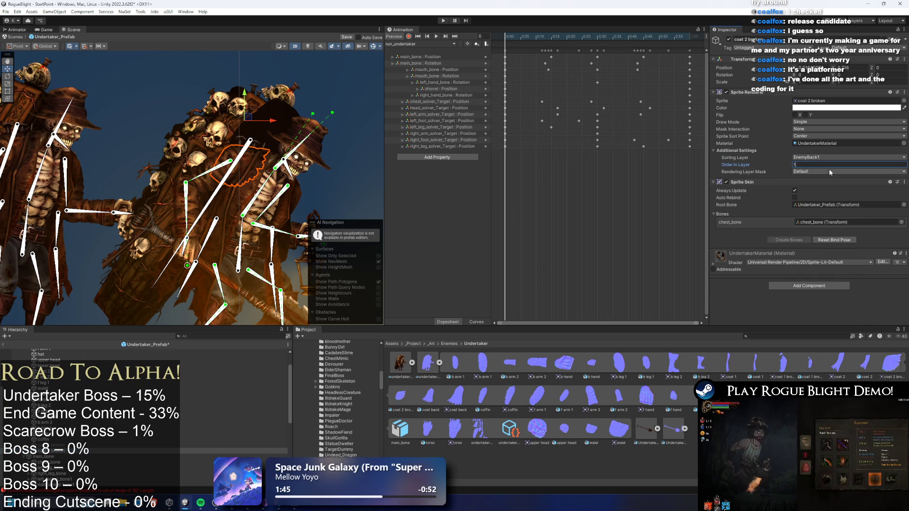
scroll(370, 193, up, 1)
click(319, 190)
click(258, 206)
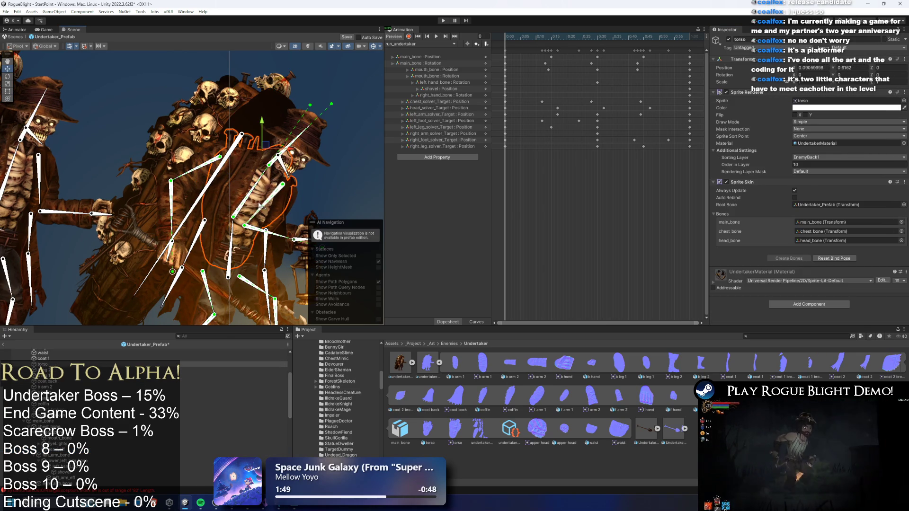
click(262, 206)
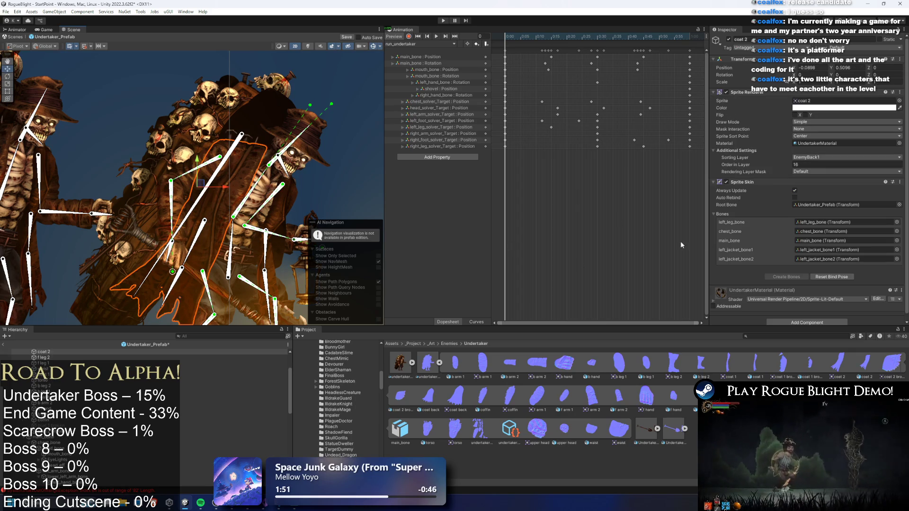
scroll(142, 403, down, 2)
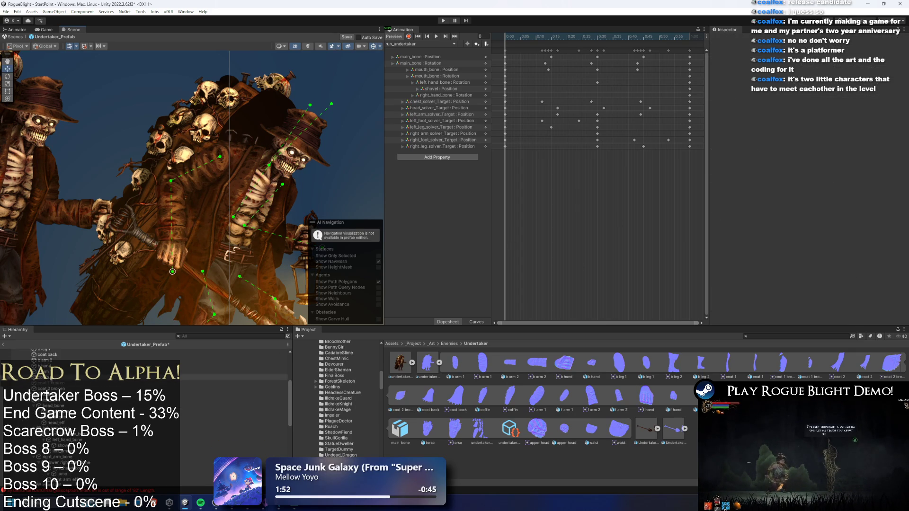
click(94, 389)
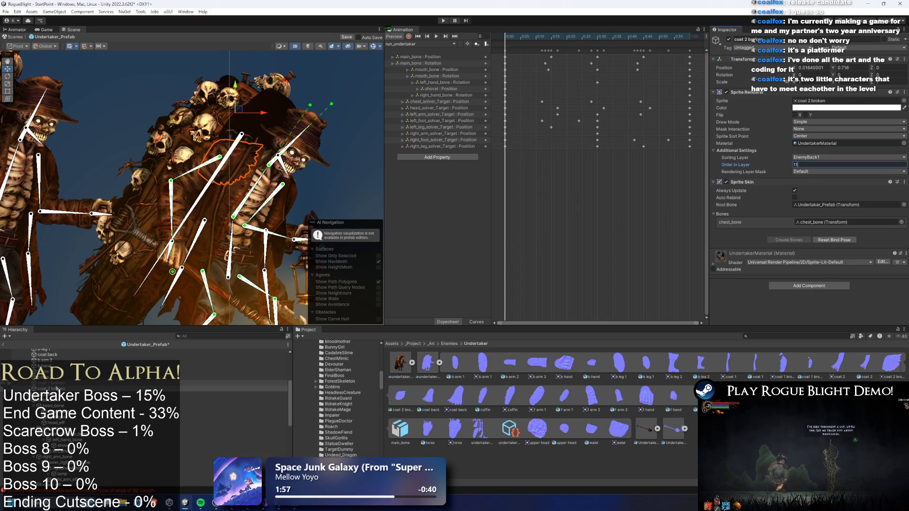
click(175, 389)
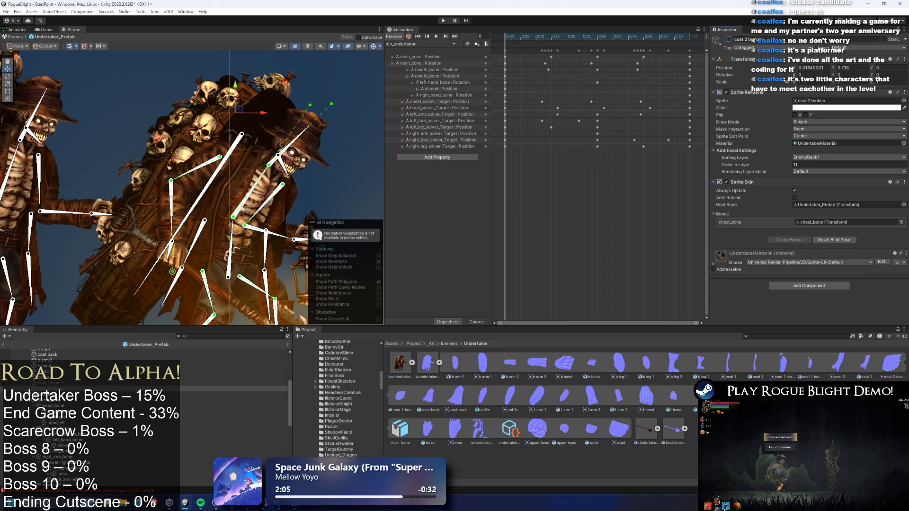
Test-bend the left jacket bone, then load the idle_undertaker animation clip.
click(243, 175)
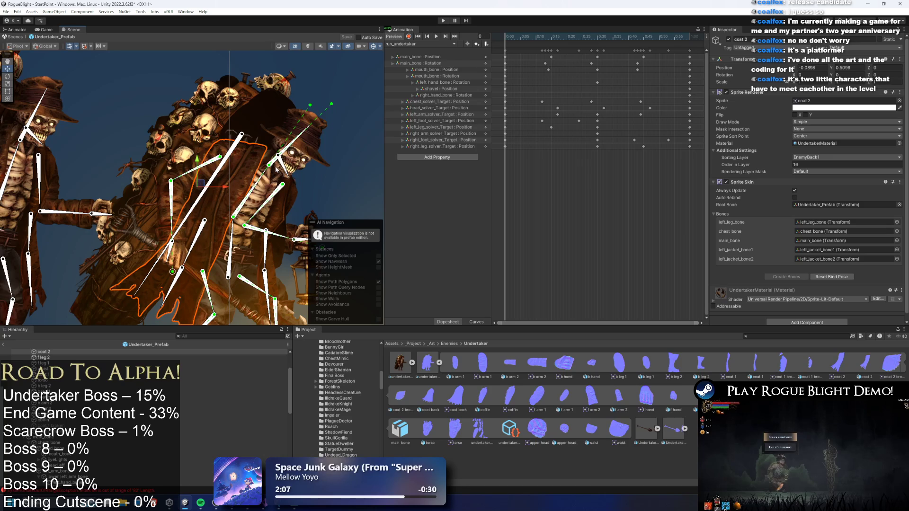
key(f)
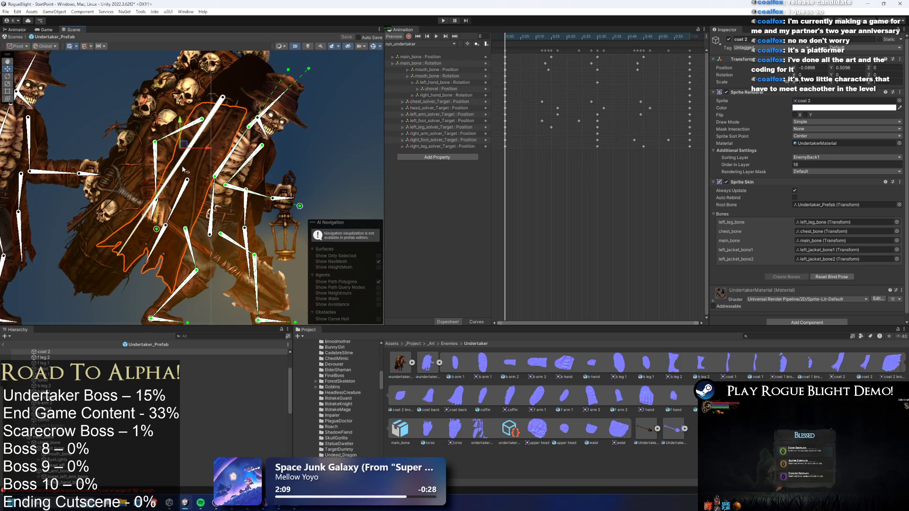
drag(187, 181, 190, 199)
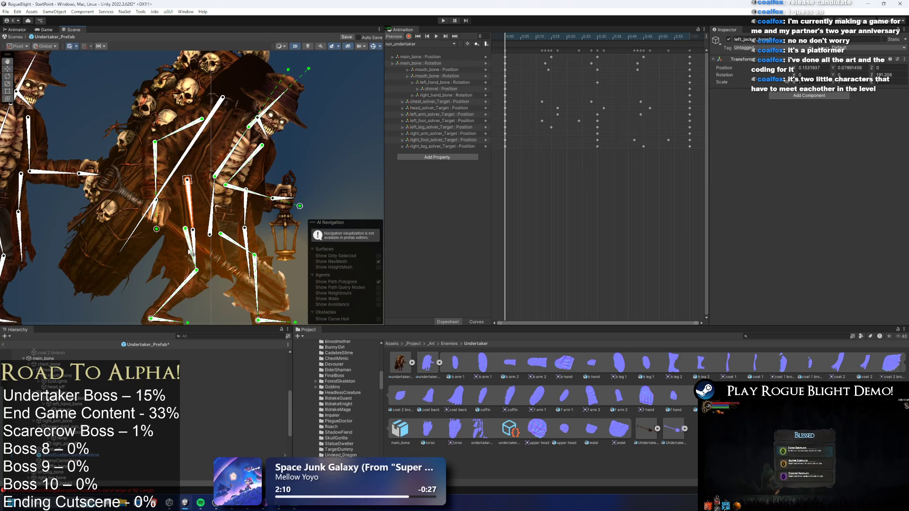
click(202, 253)
click(416, 43)
click(410, 52)
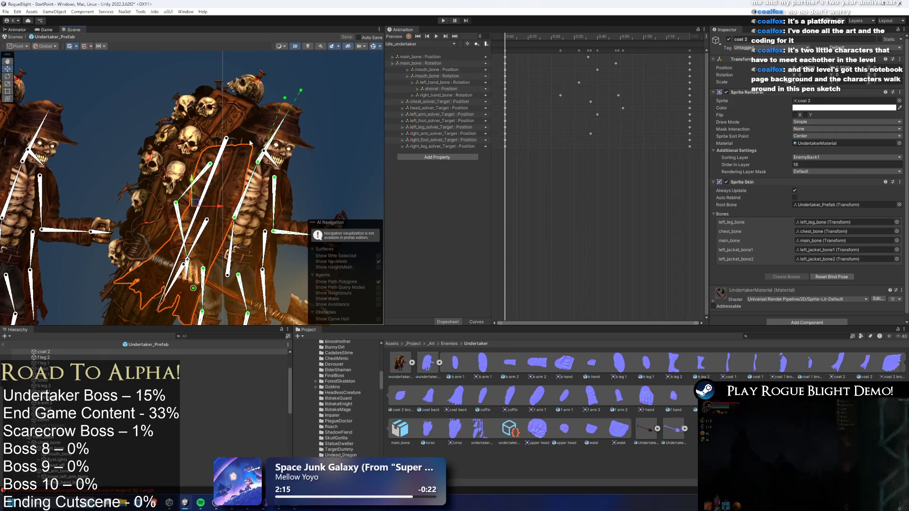
scroll(142, 374, up, 5)
mouse_move(11, 250)
mouse_down()
mouse_move(153, 213)
mouse_move(159, 130)
mouse_up()
click(178, 156)
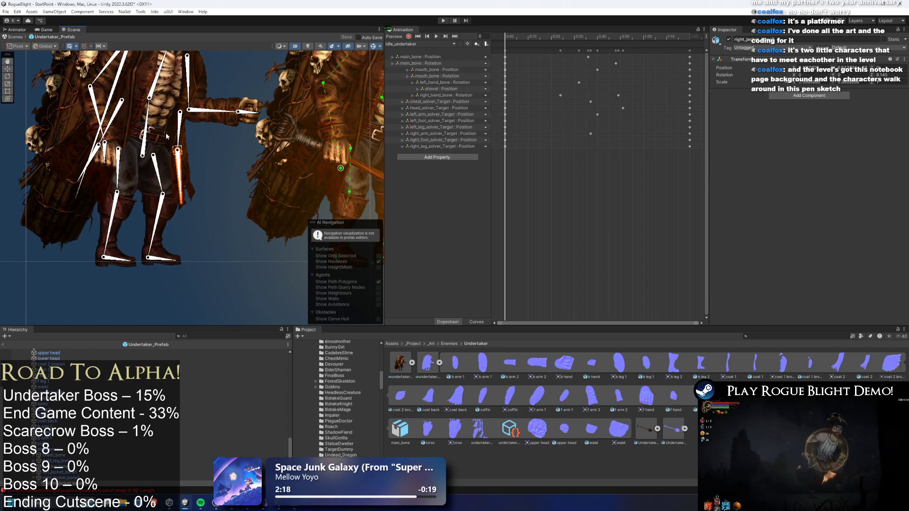
Paste the copied Sprite Skin values onto the coat back sprite and set main_bone as root bone.
click(167, 137)
right_click(734, 182)
click(786, 228)
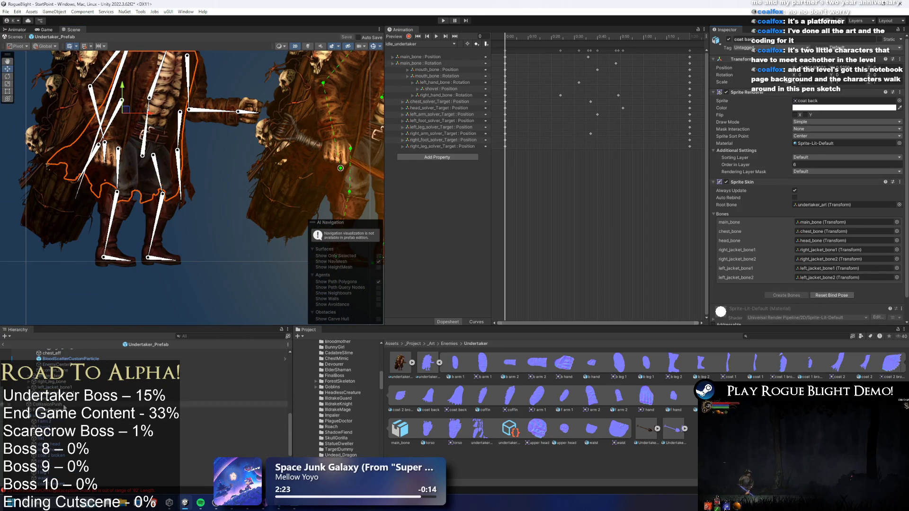
drag(105, 187, 221, 224)
click(269, 188)
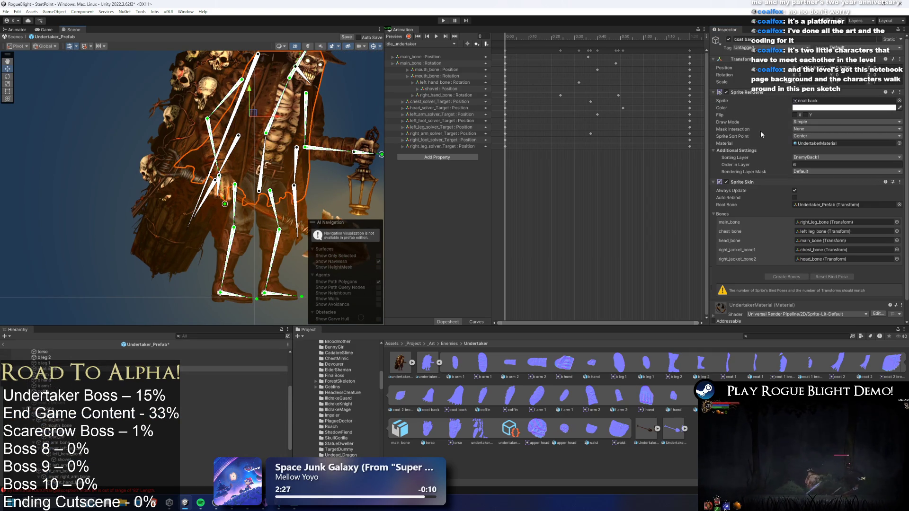
right_click(738, 185)
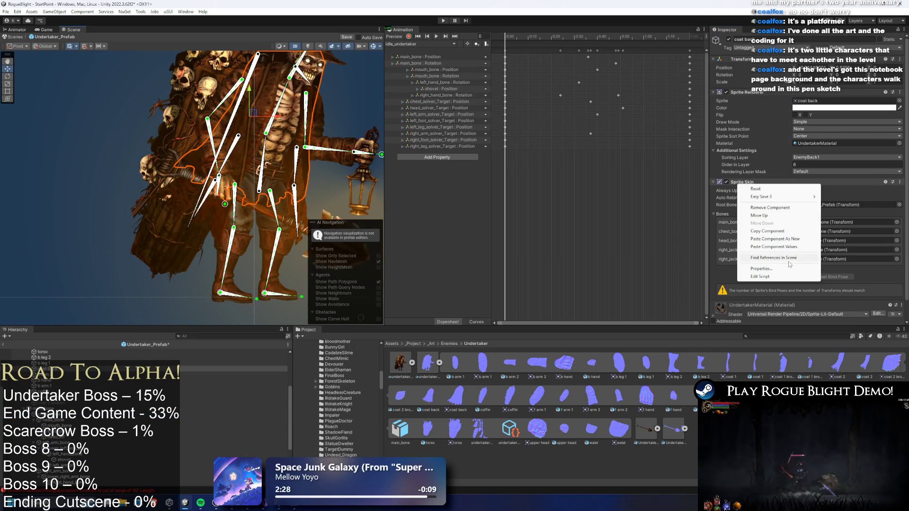
click(775, 247)
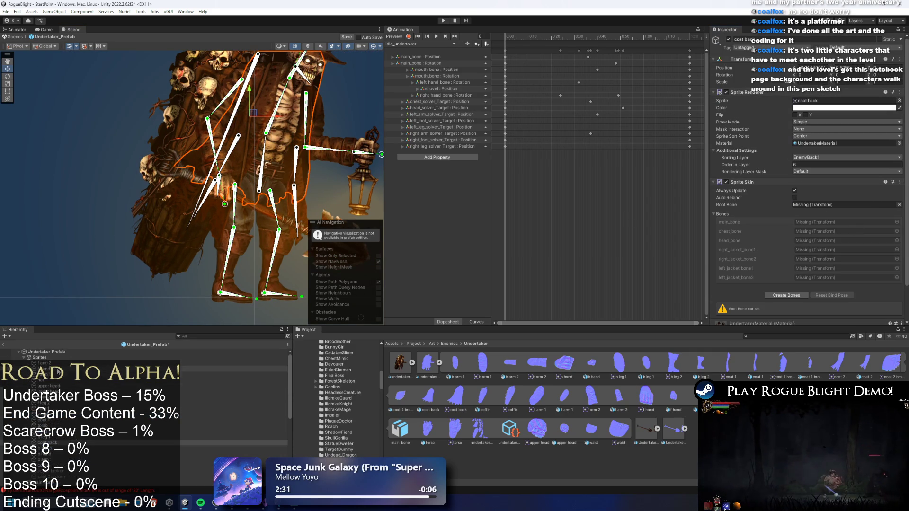
scroll(79, 410, down, 3)
drag(61, 422, 844, 236)
drag(819, 205, 824, 205)
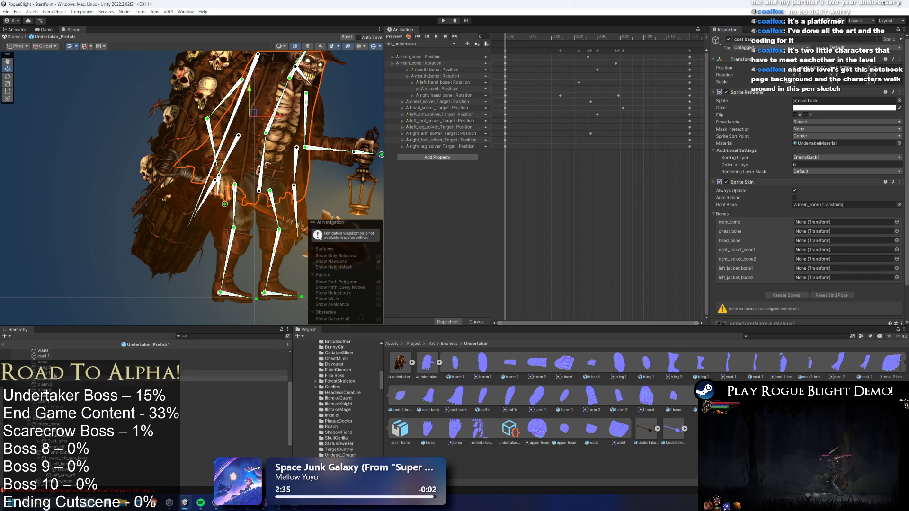
Assign chest_bone, right_jacket_bone1, right_jacket_bone2 and the left jacket bone to the coat back's bone slots.
mouse_move(232, 419)
mouse_down()
mouse_move(787, 231)
mouse_move(894, 222)
mouse_move(820, 242)
mouse_up()
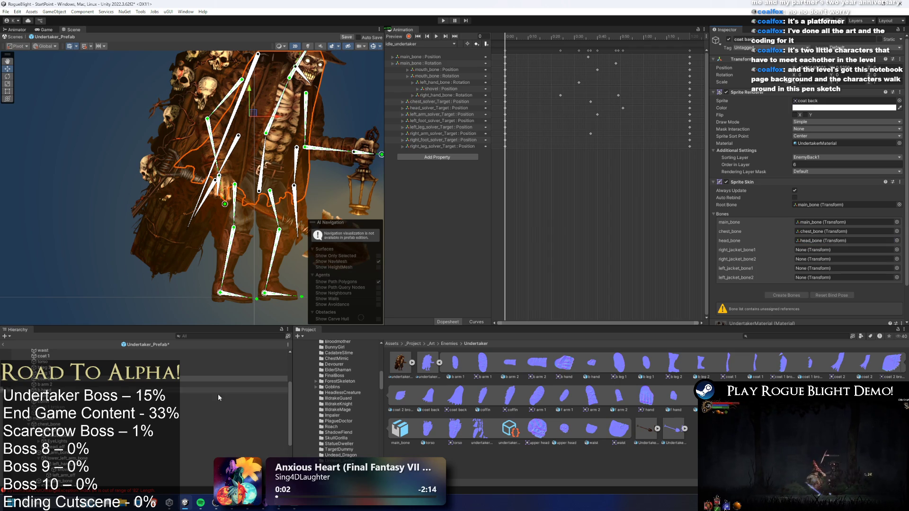
scroll(237, 379, down, 2)
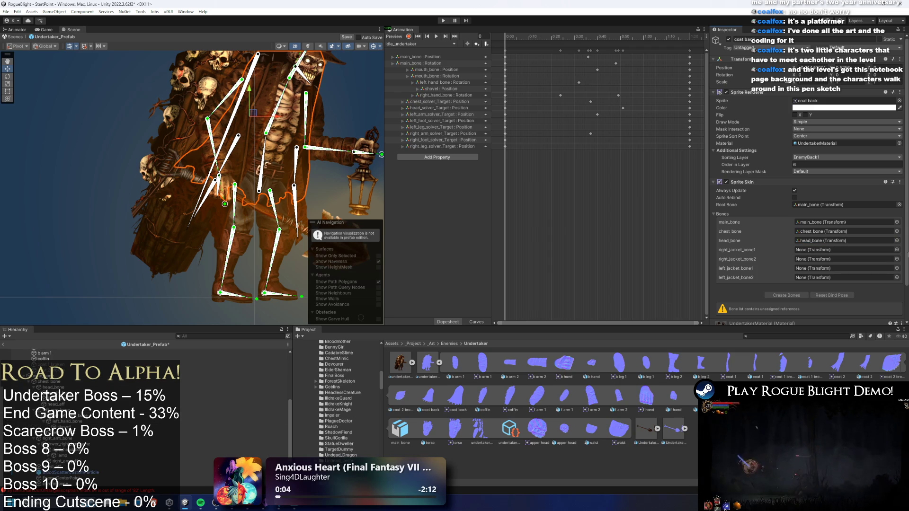
click(897, 250)
text(right jack)
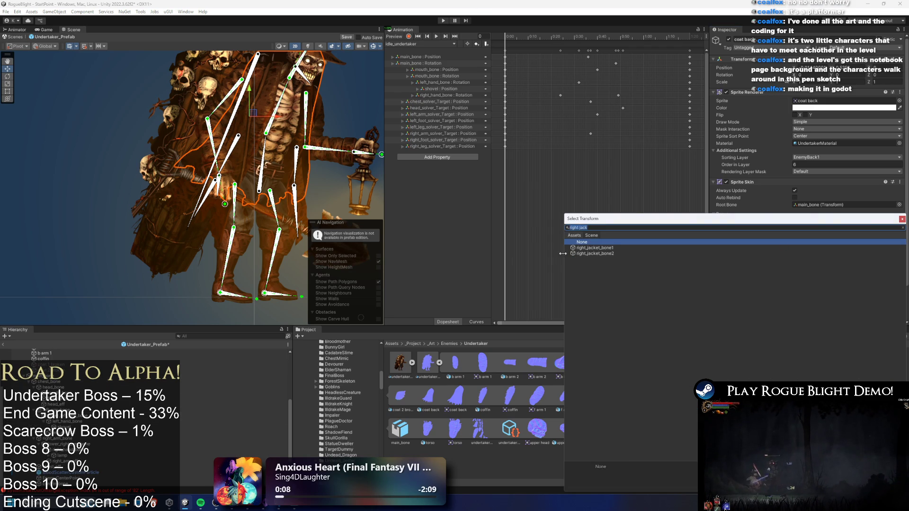
double_click(896, 248)
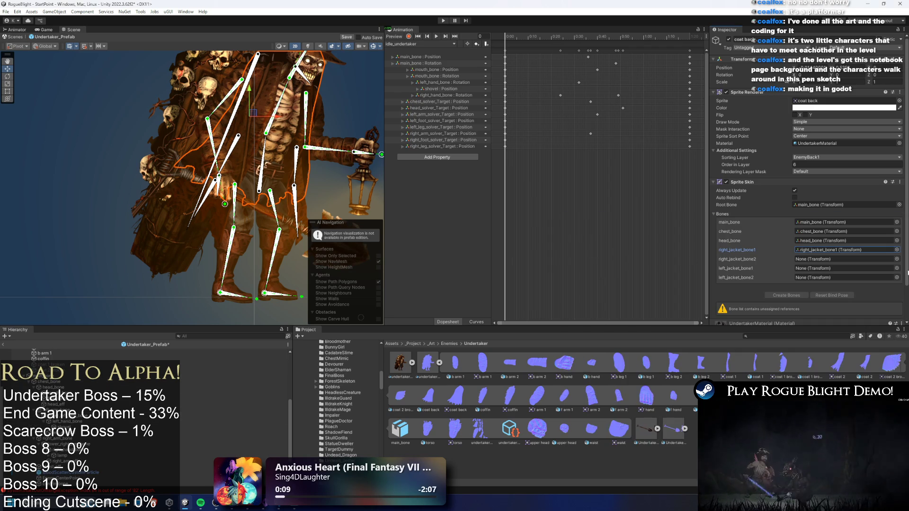
click(896, 259)
text(right jack)
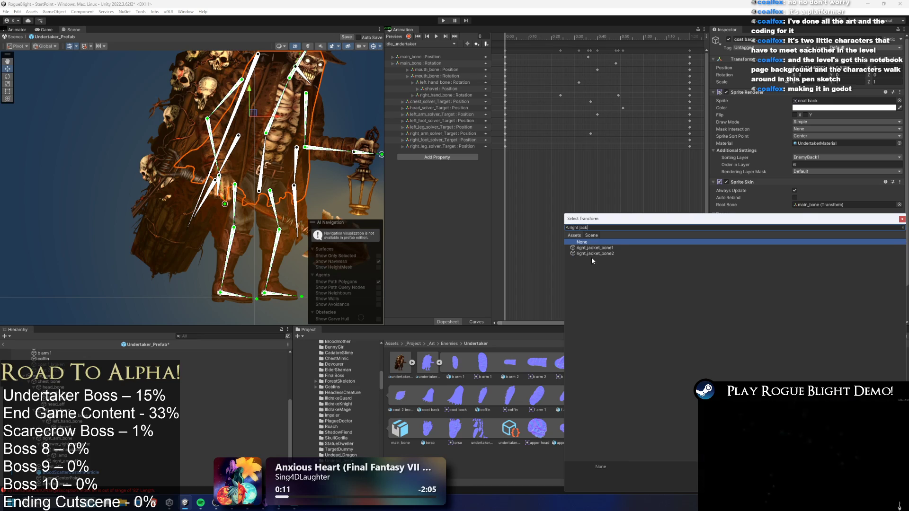
double_click(592, 257)
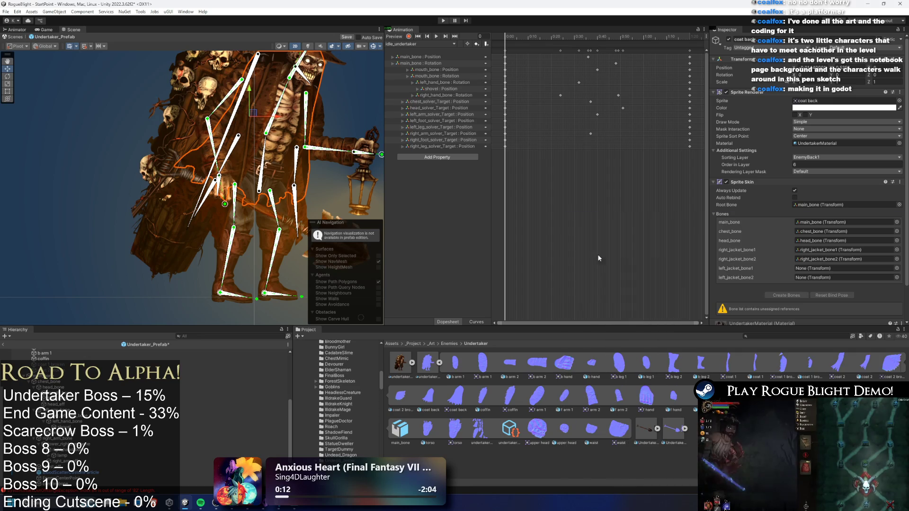
click(897, 269)
text(left jac)
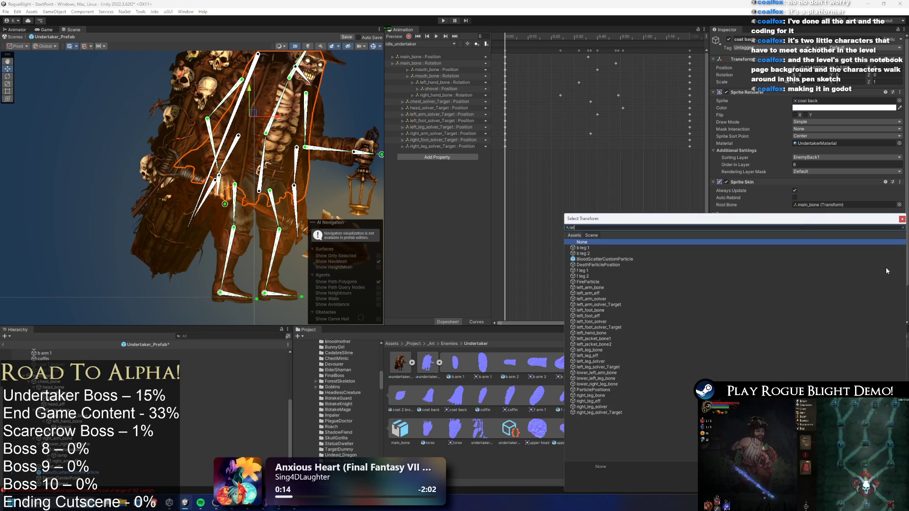
text(k)
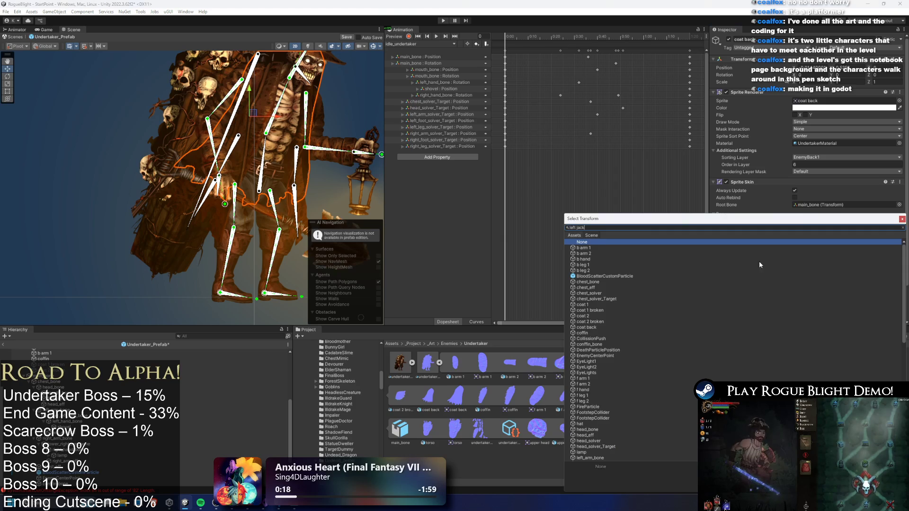
double_click(597, 255)
click(337, 162)
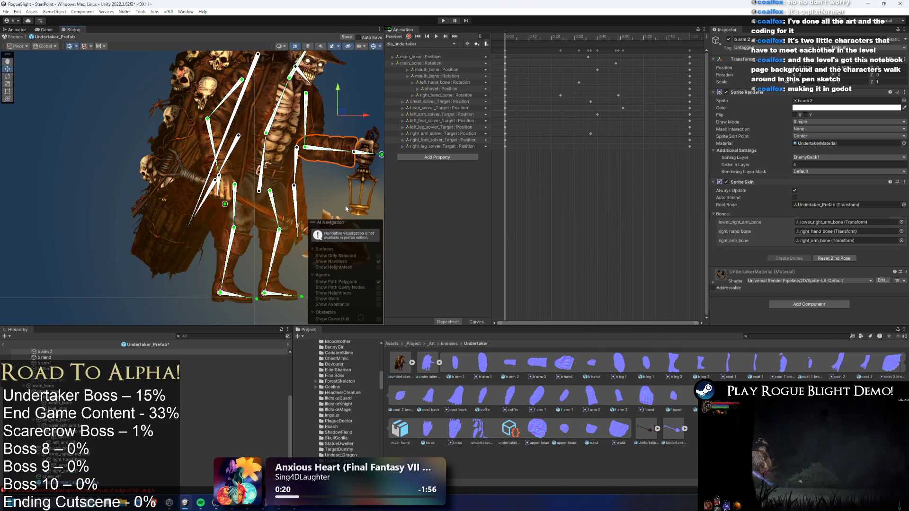
Preview the run_undertaker animation, then return to the idle_undertaker clip.
click(263, 171)
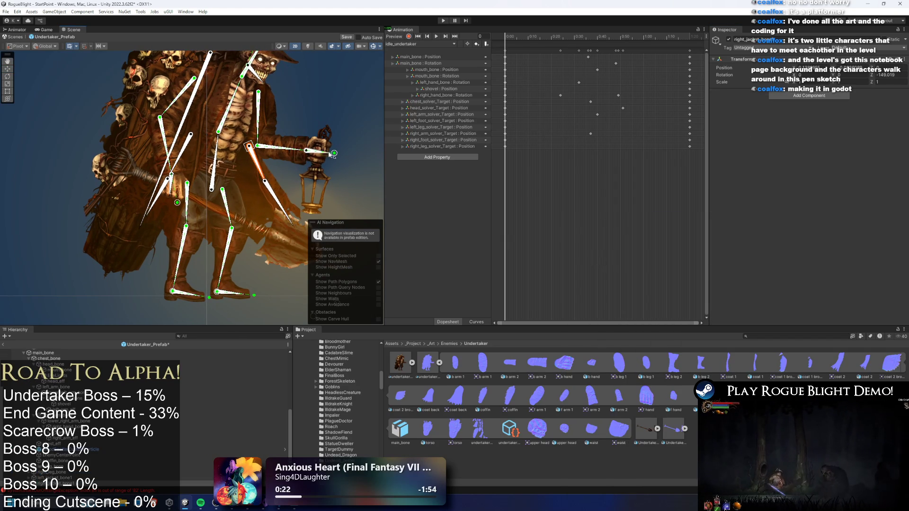
click(267, 158)
key(f)
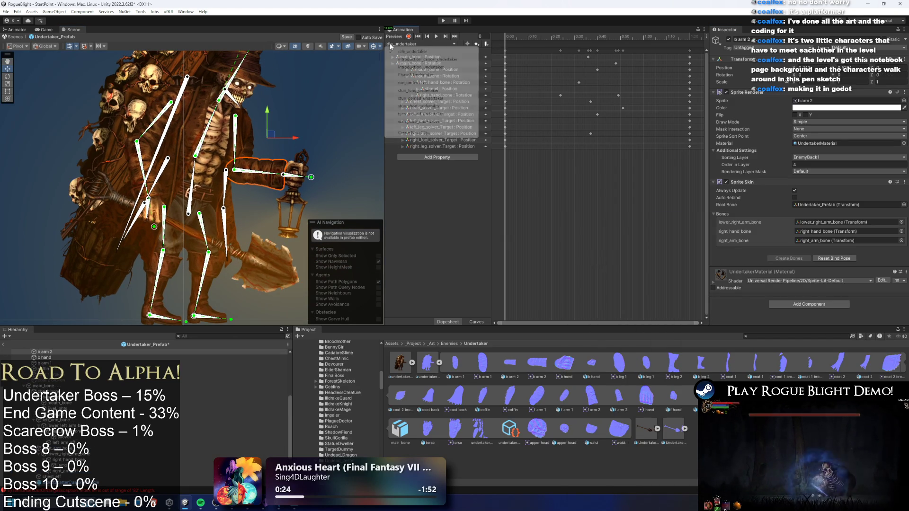
click(436, 36)
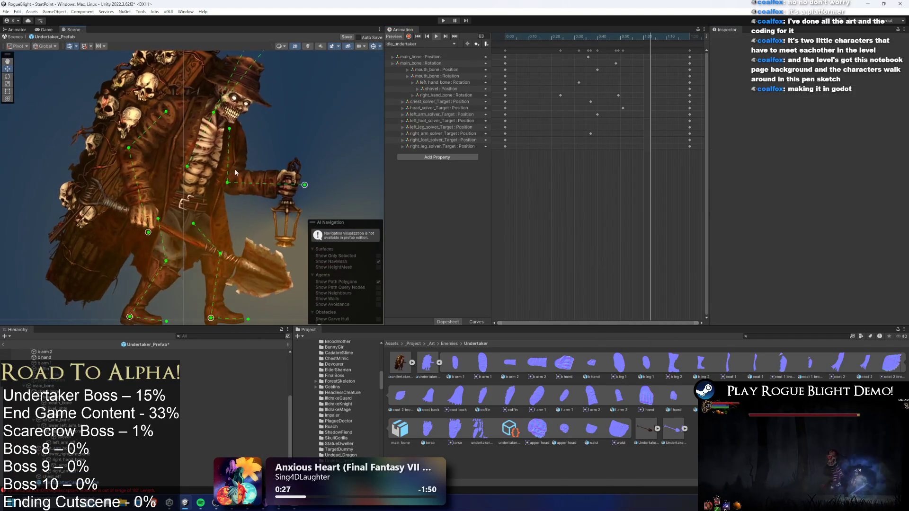
click(443, 44)
click(416, 83)
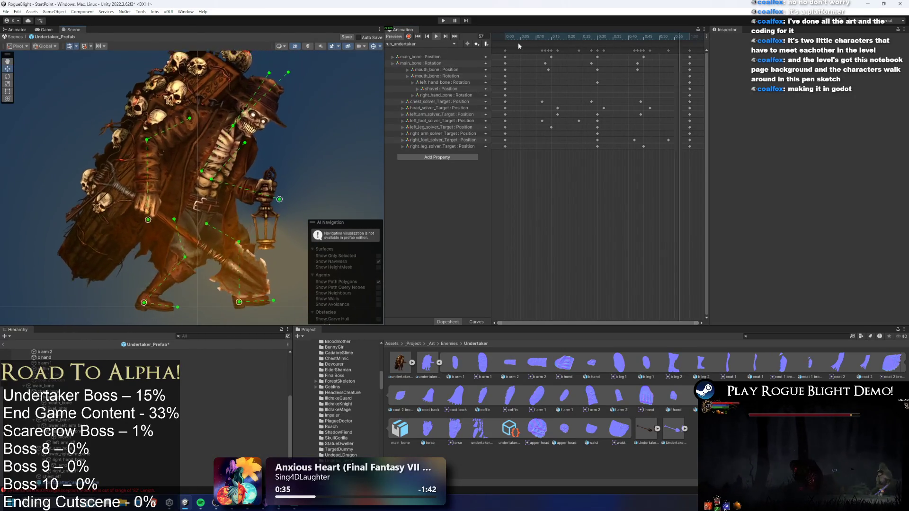
click(420, 43)
click(417, 52)
In record mode, rotate left_jacket_bone1 to key its idle pose.
scroll(221, 129, up, 1)
click(409, 36)
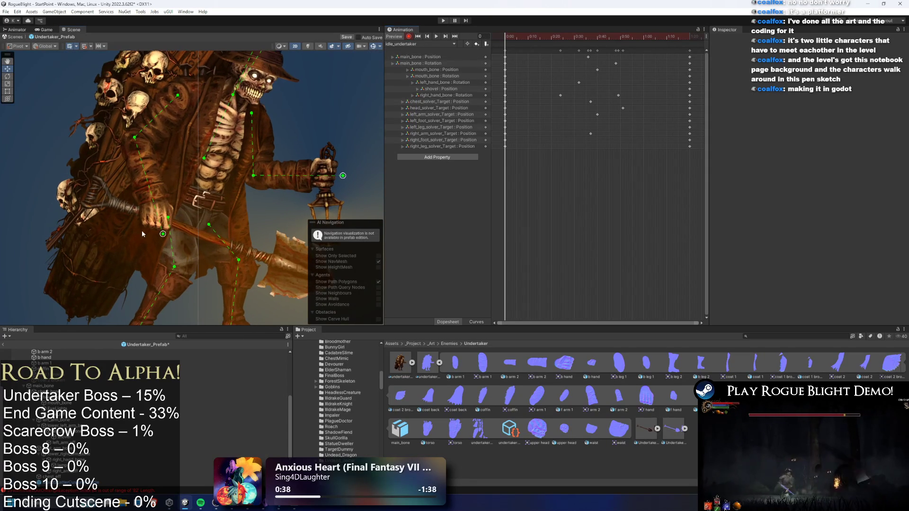
click(158, 196)
drag(164, 190, 142, 243)
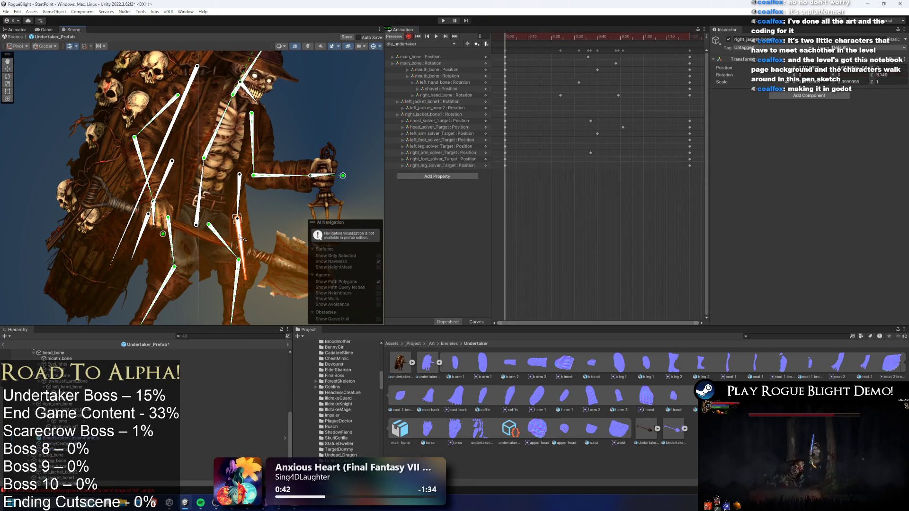
Key right_jacket_bone2's rotation, place jacket keys at frame 40, and play the idle animation.
drag(241, 238, 245, 234)
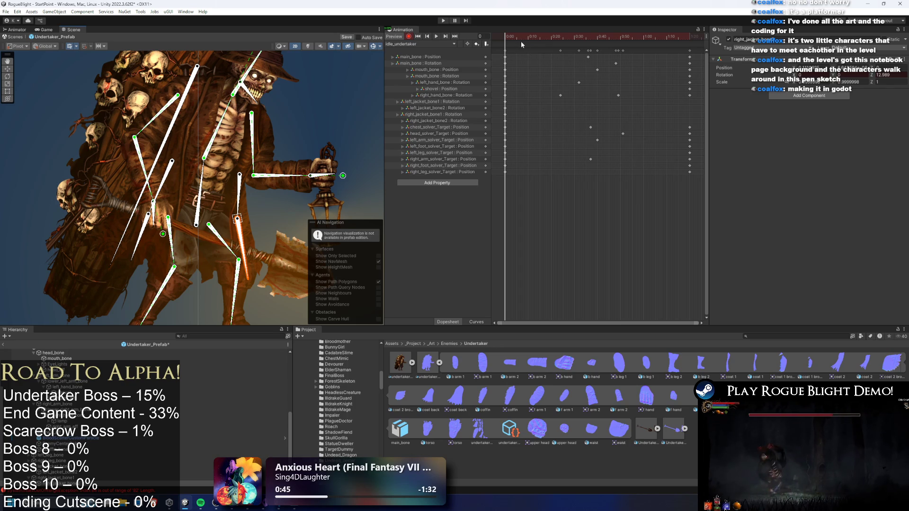
click(506, 49)
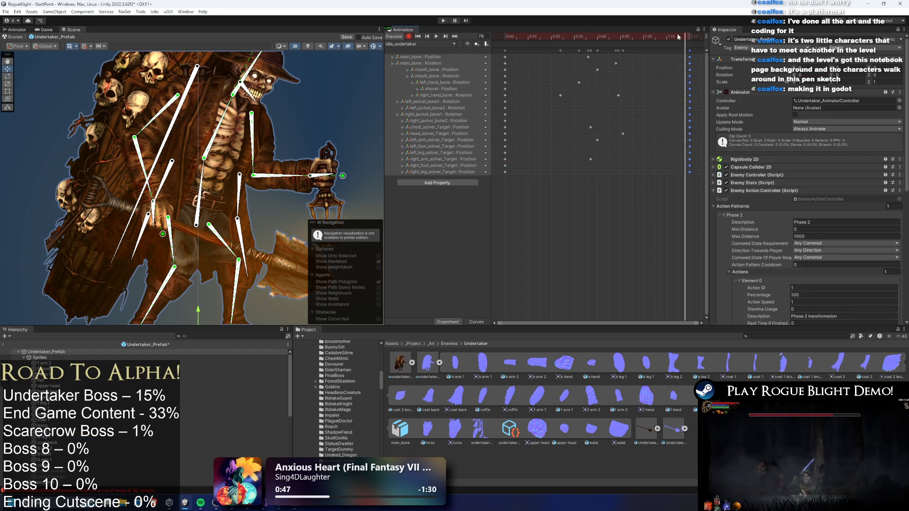
drag(545, 38, 597, 38)
click(160, 205)
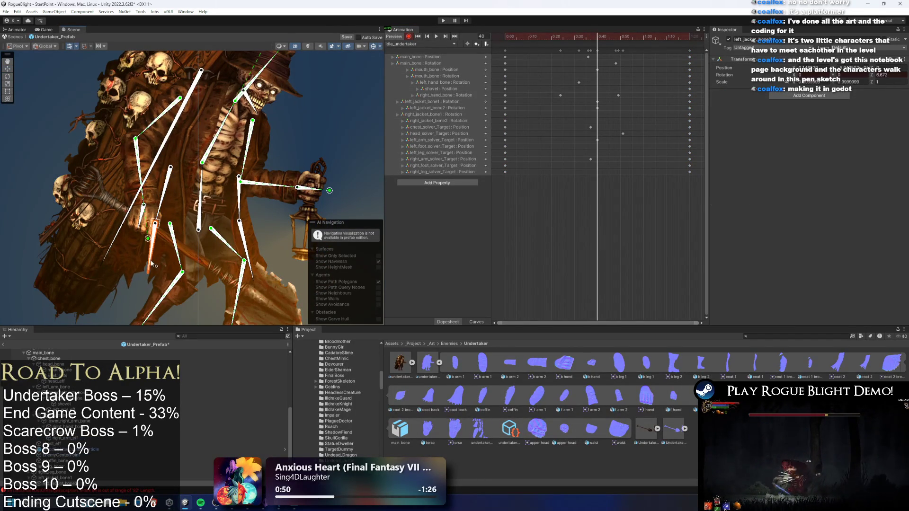
click(357, 106)
key(space)
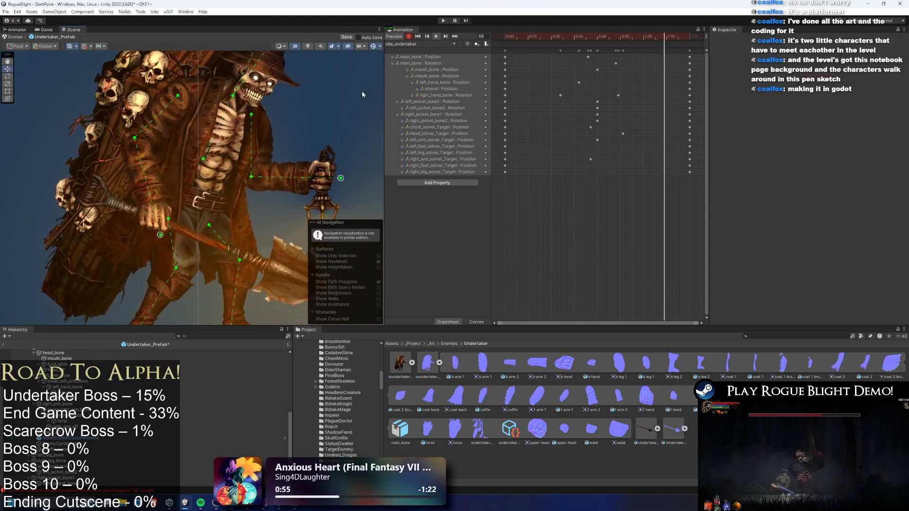
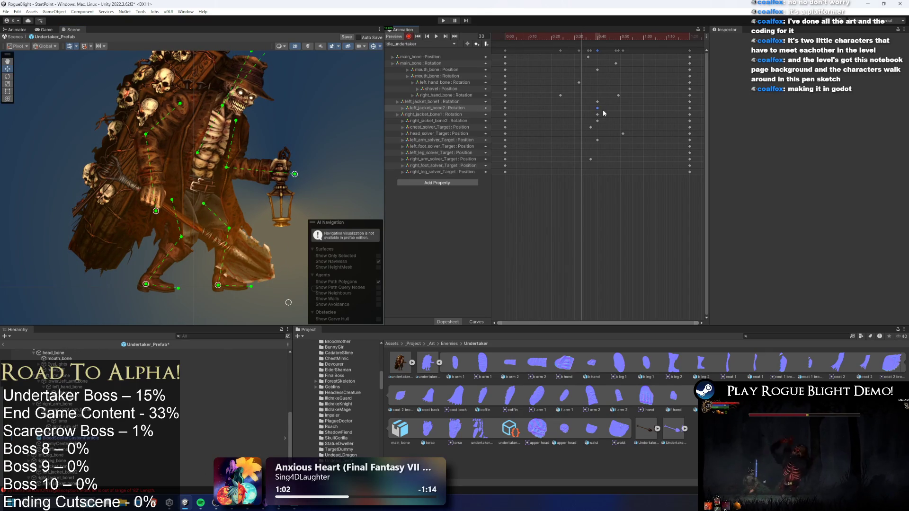
Shift the left and right jacket_bone2 keys later in idle_undertaker, previewing the sway.
drag(597, 109, 603, 111)
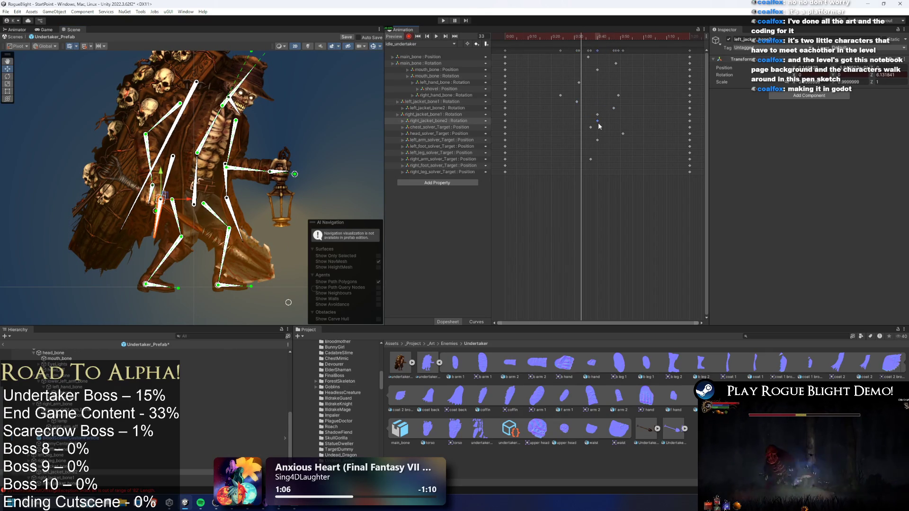
click(597, 115)
drag(611, 122, 623, 122)
key(space)
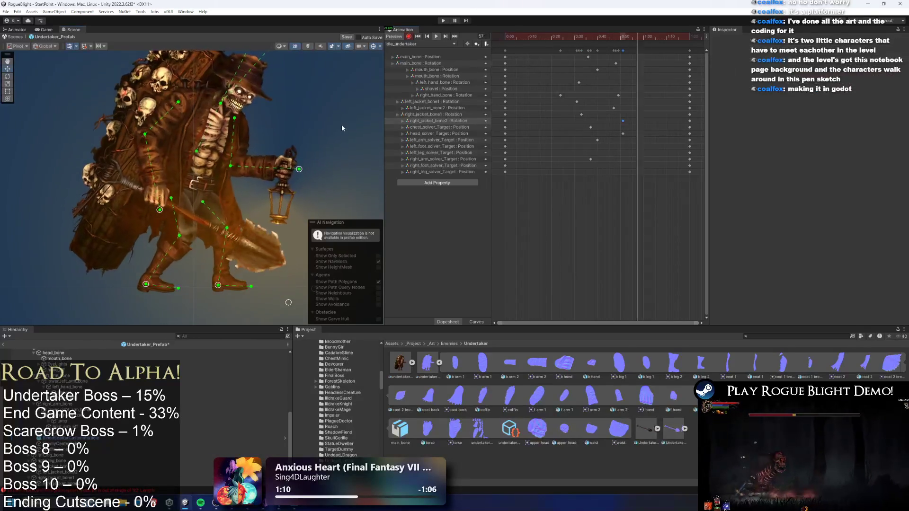
mouse_move(635, 124)
mouse_down()
mouse_move(553, 110)
mouse_move(627, 120)
mouse_up()
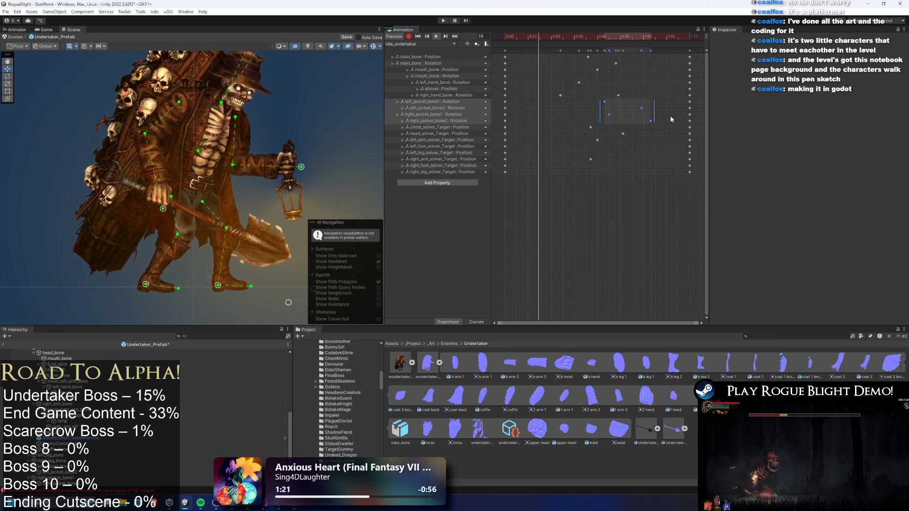
click(642, 122)
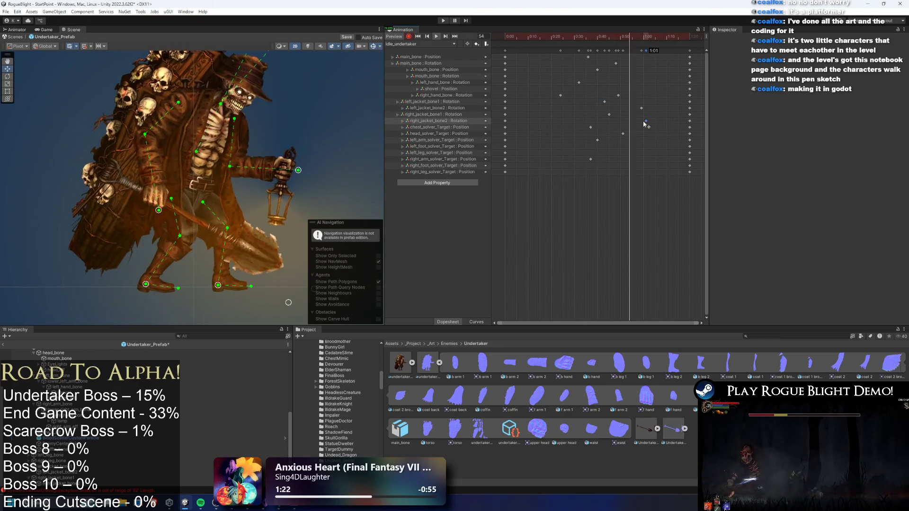
mouse_move(653, 112)
mouse_down()
mouse_move(581, 121)
mouse_move(596, 117)
mouse_up()
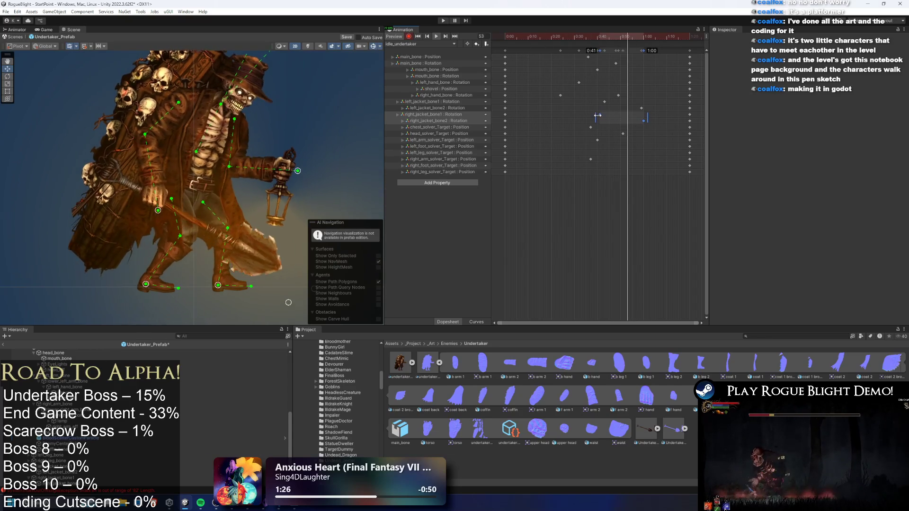
key(space)
With the playhead near frame 60, move the right_jacket_bone2 key to 1:01.
click(230, 207)
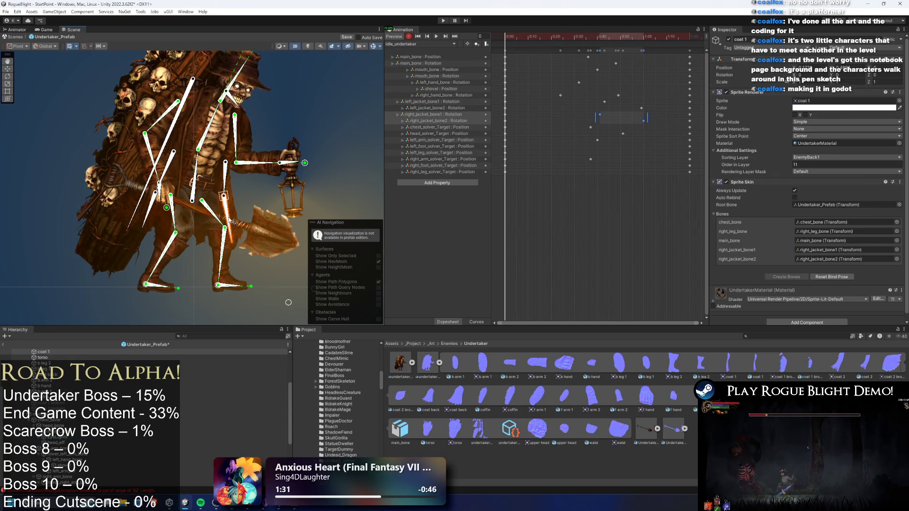
click(513, 43)
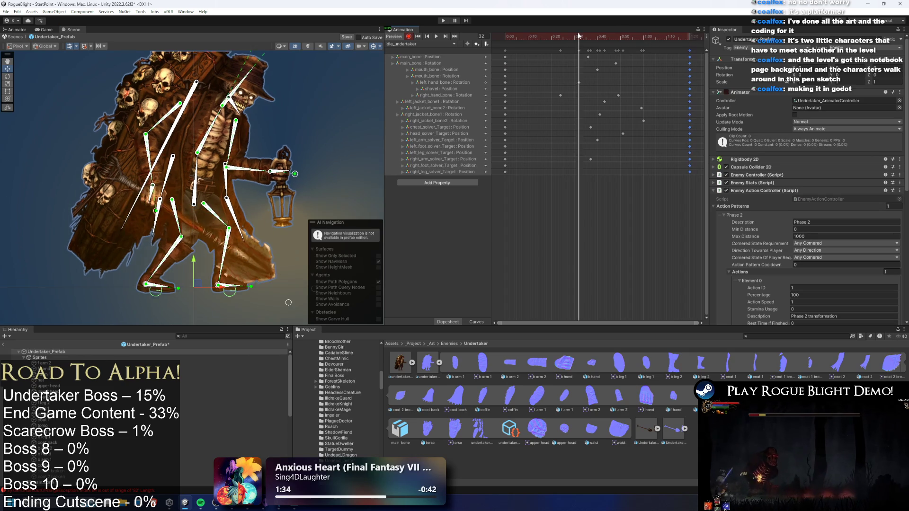
click(643, 40)
drag(643, 39, 642, 40)
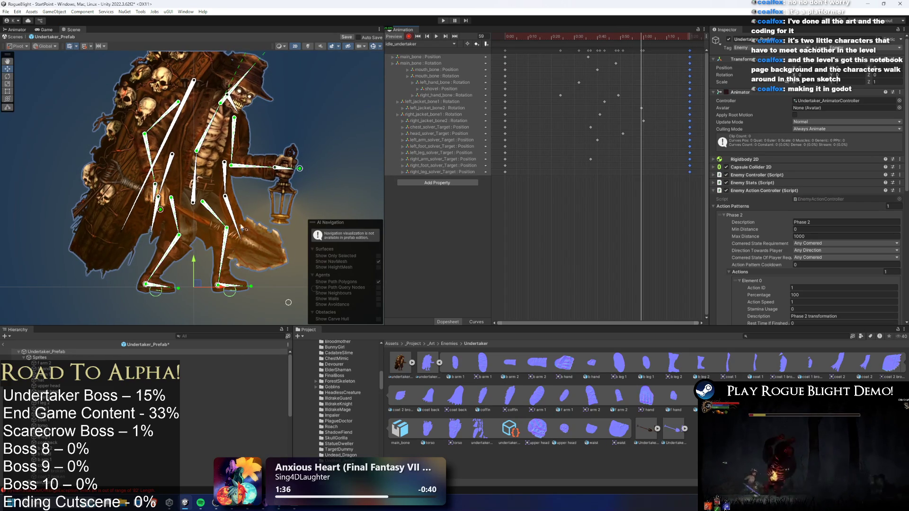
click(238, 228)
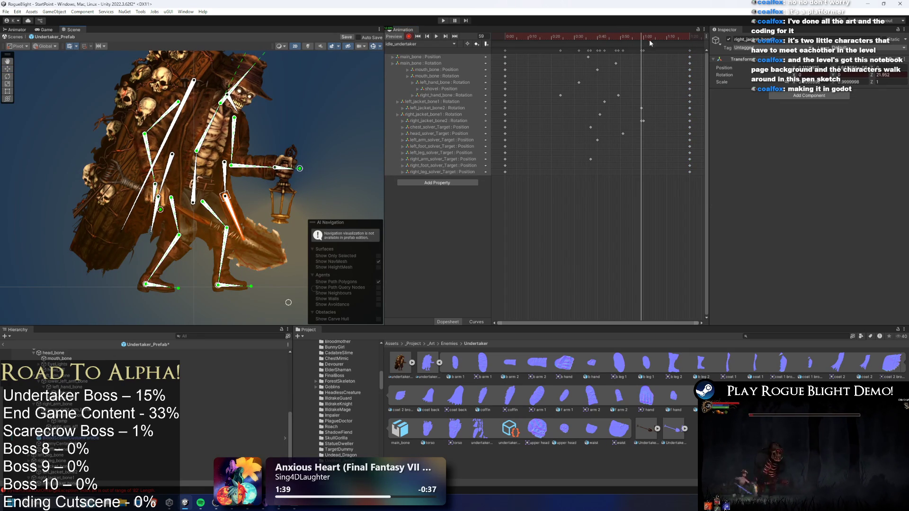
drag(642, 122, 644, 124)
key(space)
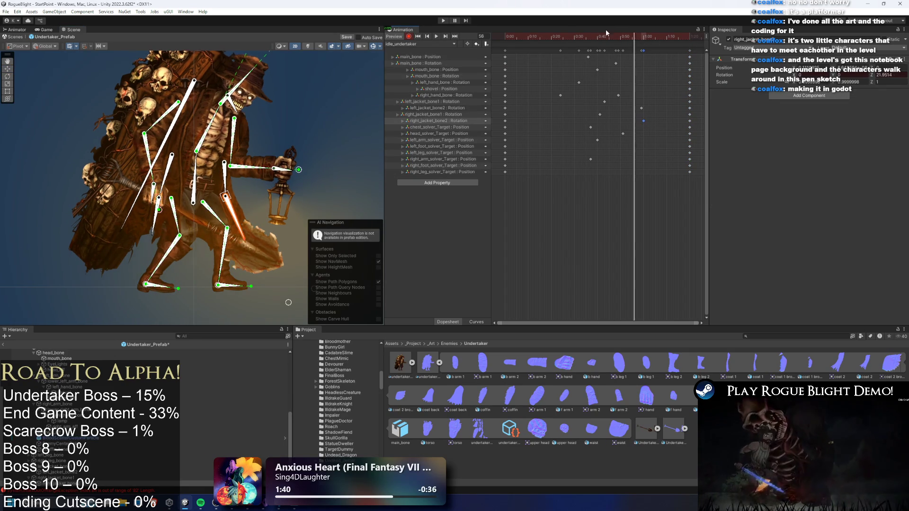
Shift the right jacket keys about 3 frames later, then move four jacket-bone keys earlier.
click(643, 40)
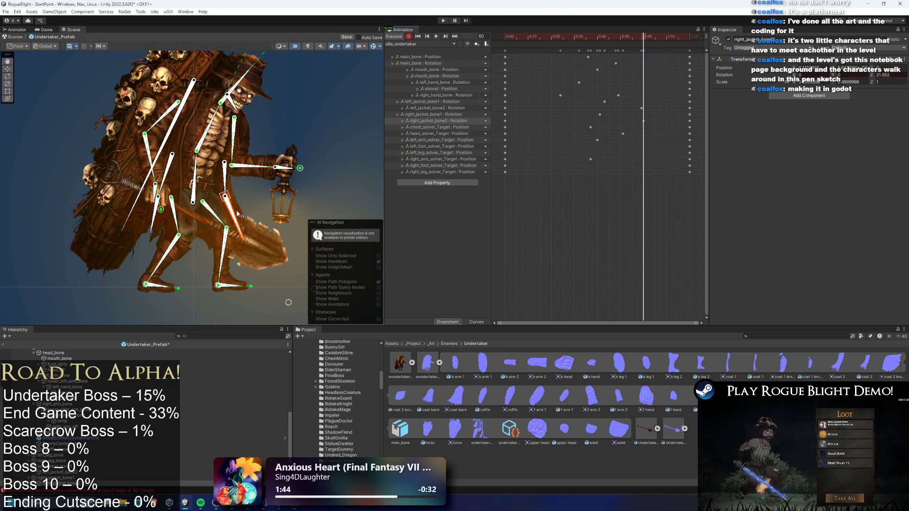
mouse_move(592, 110)
mouse_down()
mouse_move(648, 124)
mouse_move(623, 120)
mouse_up()
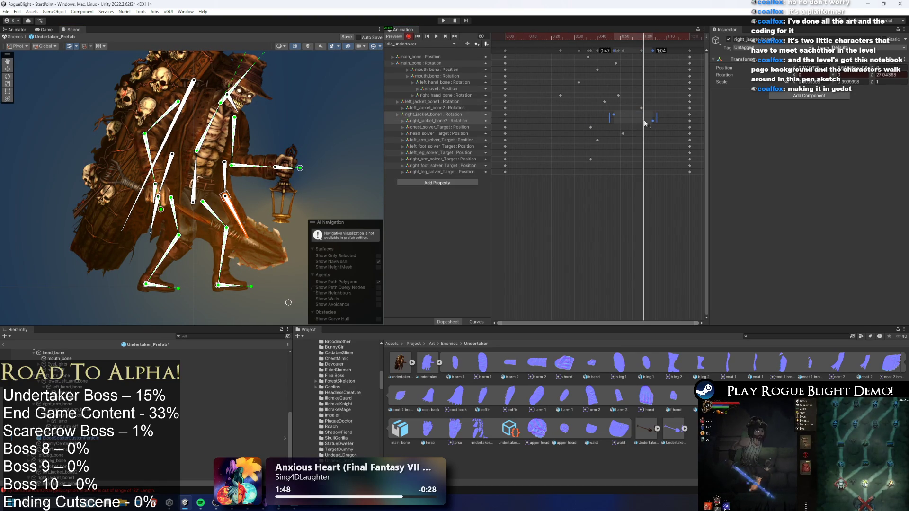
key(space)
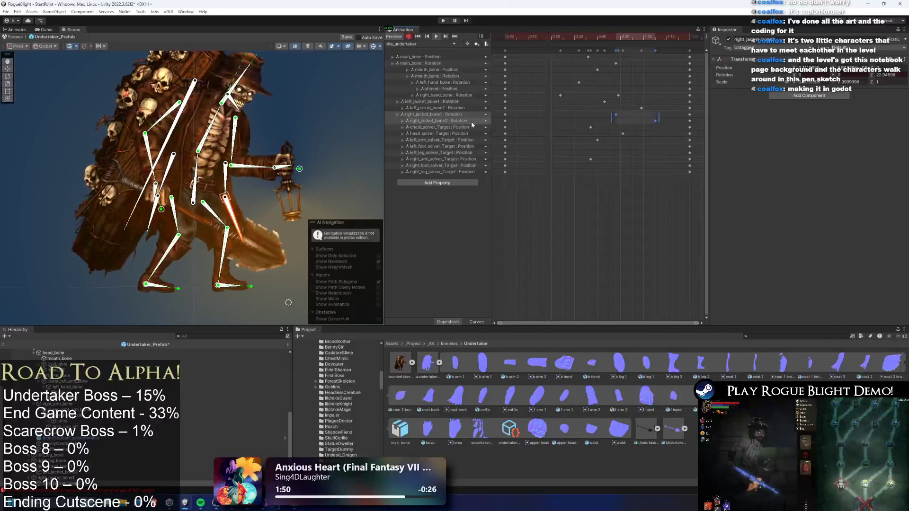
mouse_move(602, 98)
mouse_down()
mouse_move(672, 120)
mouse_move(596, 116)
mouse_up()
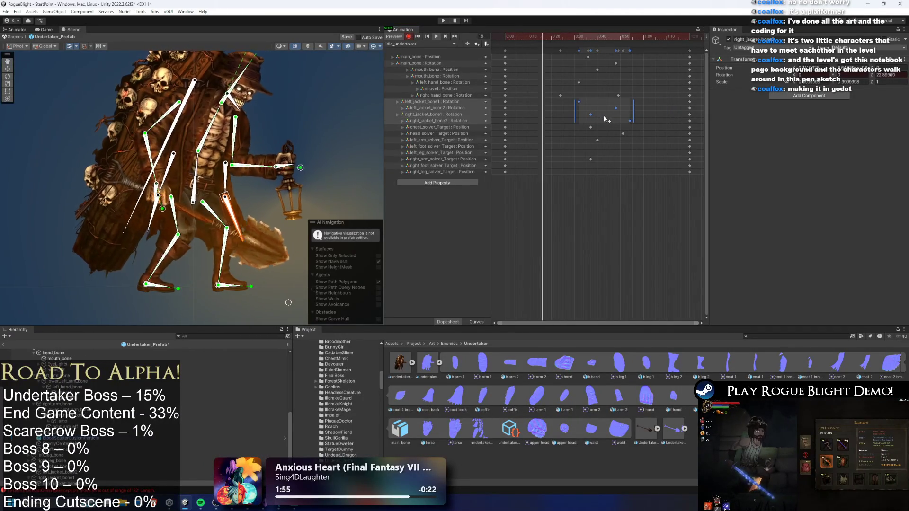
click(302, 126)
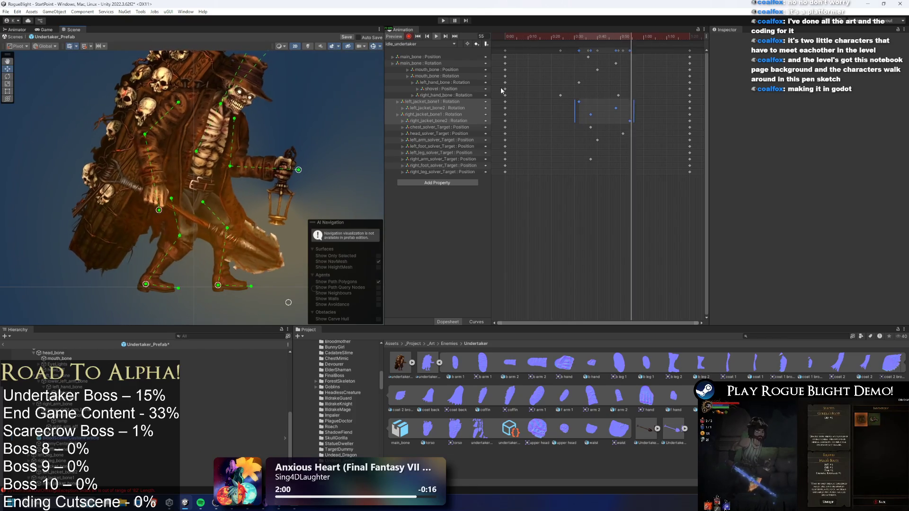
click(421, 44)
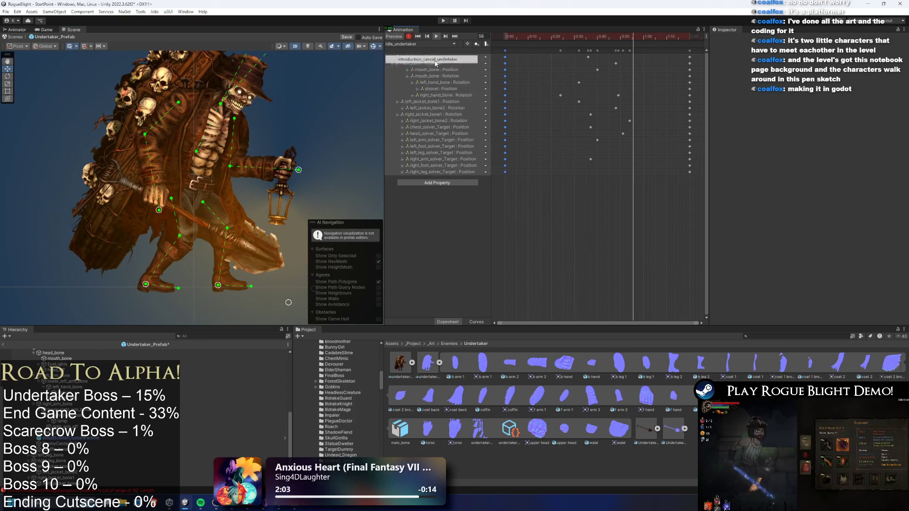
Browse the Phase2, run, three stun, turn_around, walk_back and idle clips in turn.
click(416, 90)
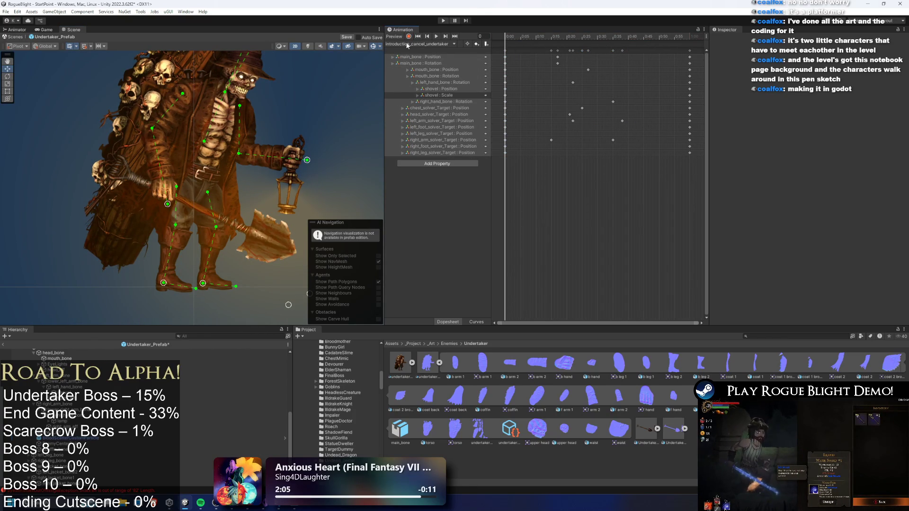
click(408, 44)
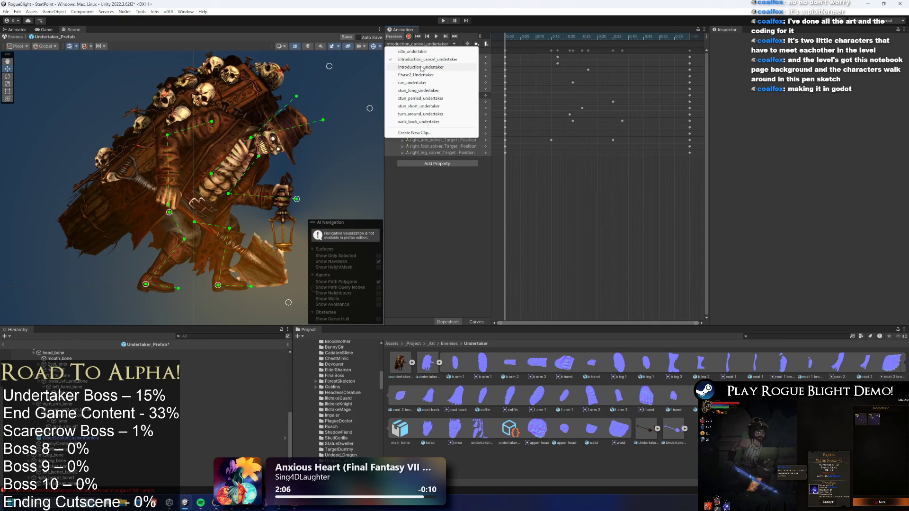
click(422, 75)
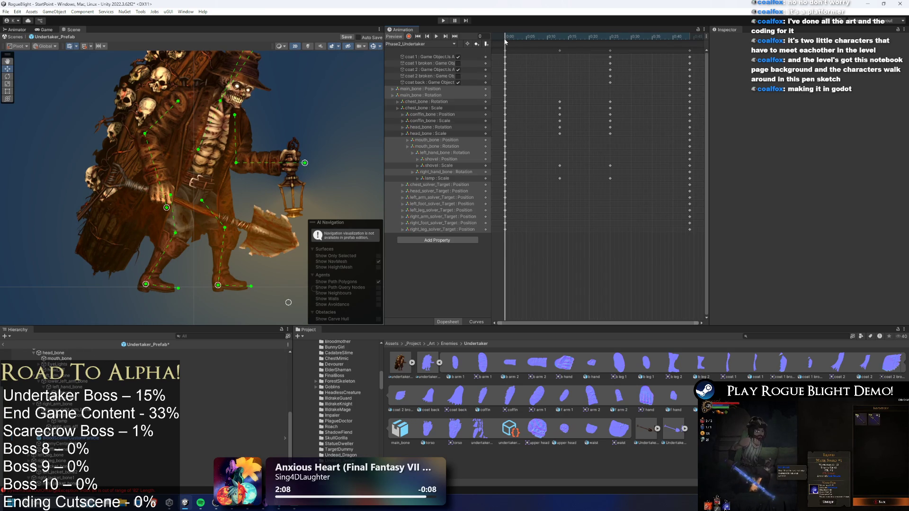
click(430, 44)
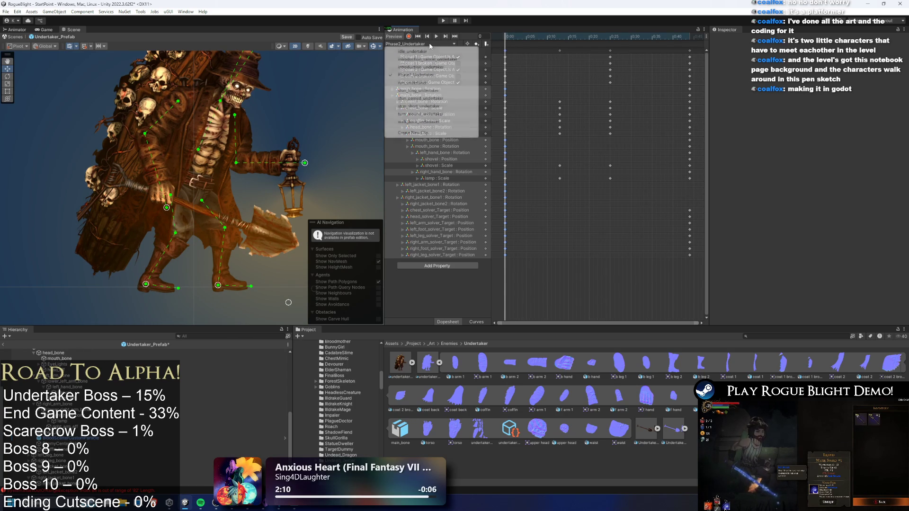
click(435, 83)
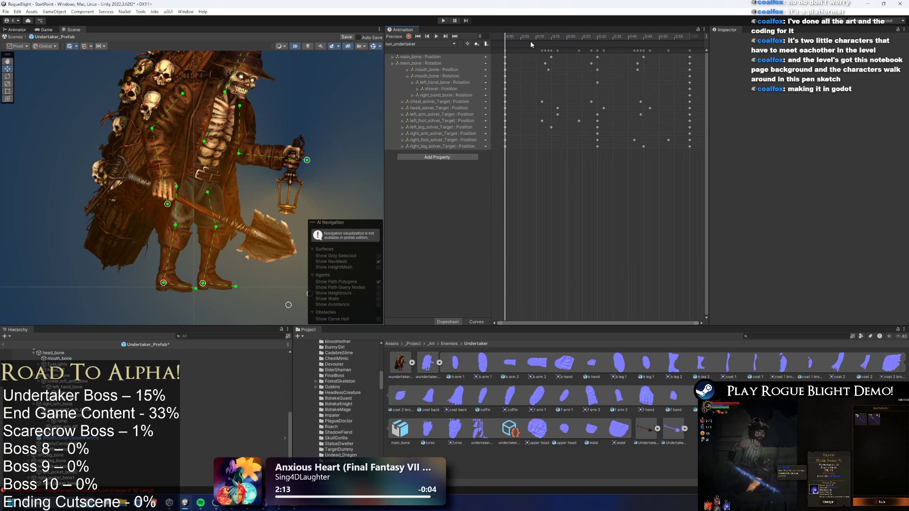
click(425, 45)
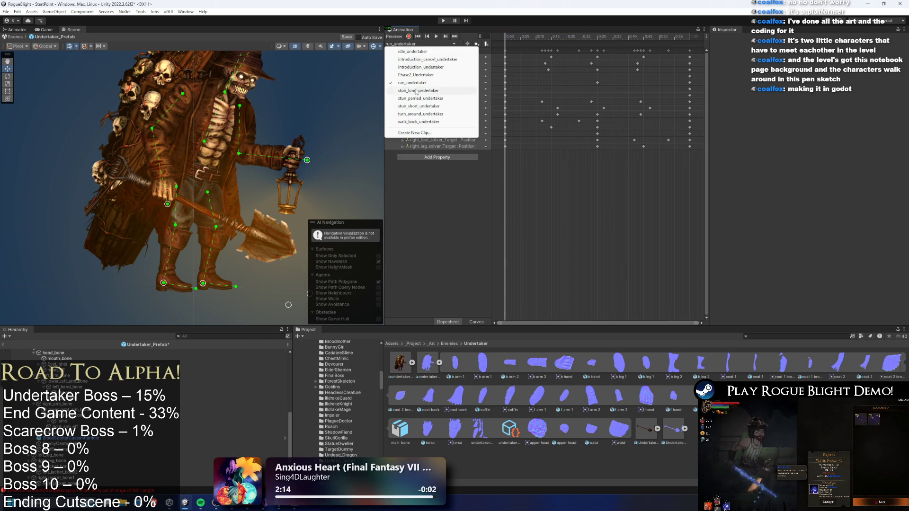
click(425, 91)
click(421, 44)
click(419, 98)
click(430, 44)
click(421, 108)
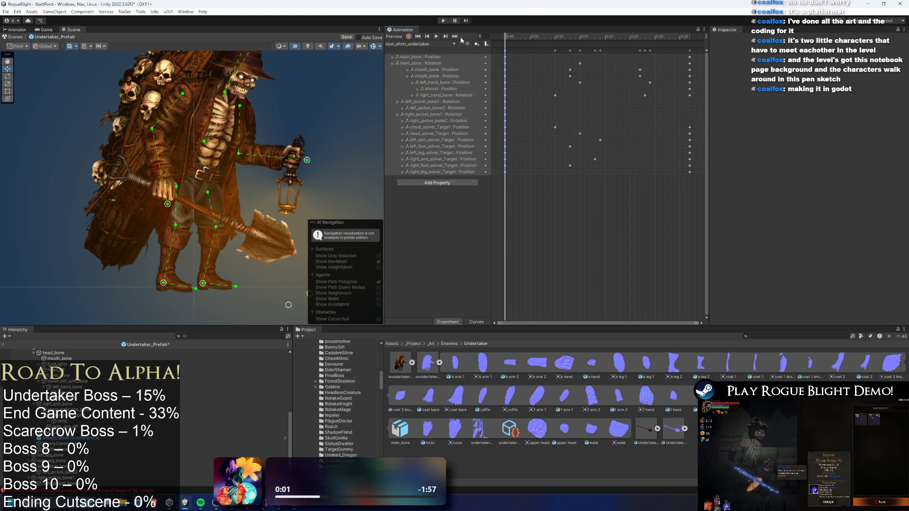
click(424, 44)
click(422, 114)
click(424, 44)
click(421, 120)
click(423, 44)
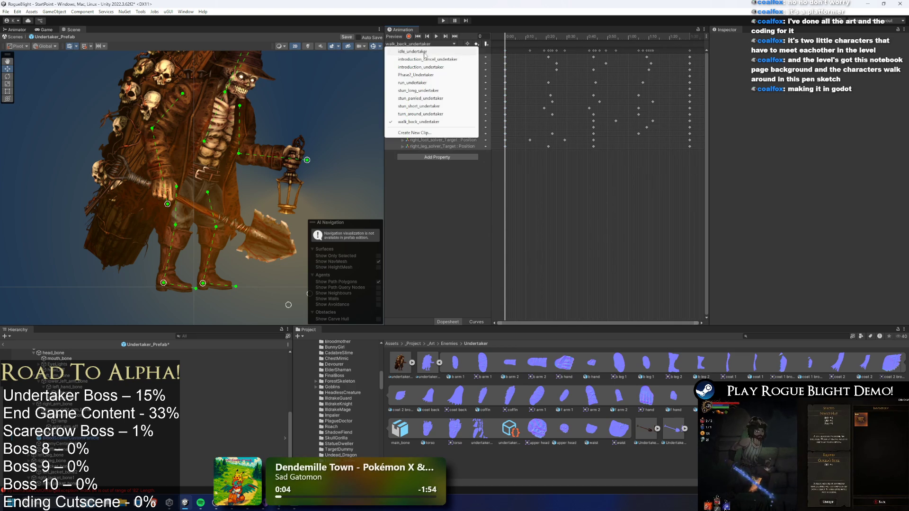
click(421, 48)
Rewind the playhead and open introduction_cancel_undertaker with keyframe recording on.
click(568, 37)
click(505, 37)
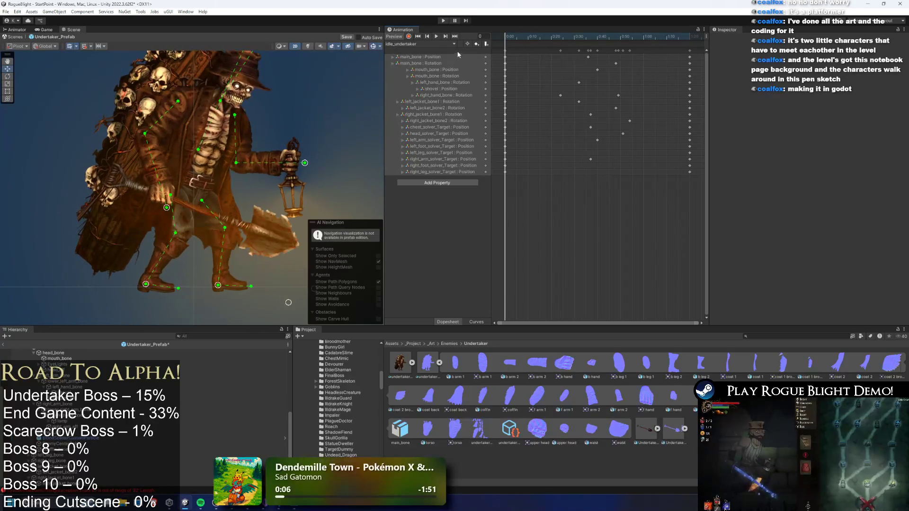
click(422, 44)
click(424, 59)
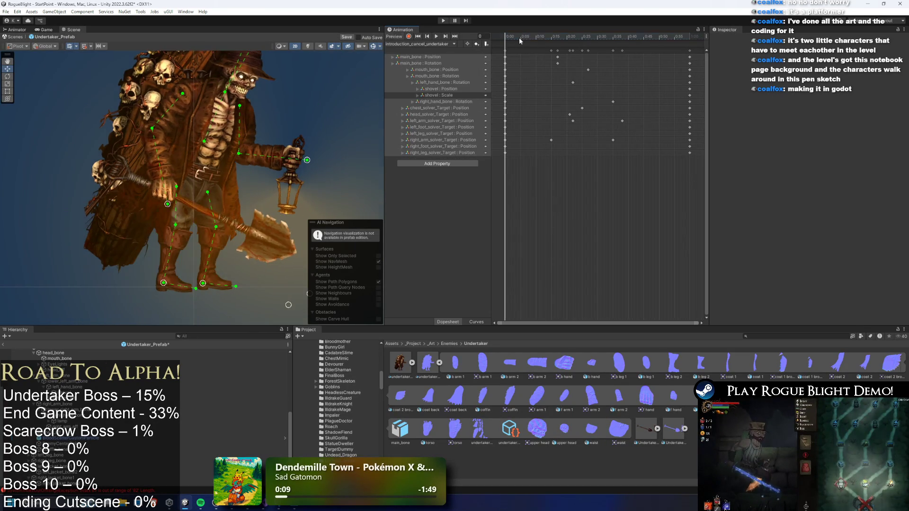
click(409, 37)
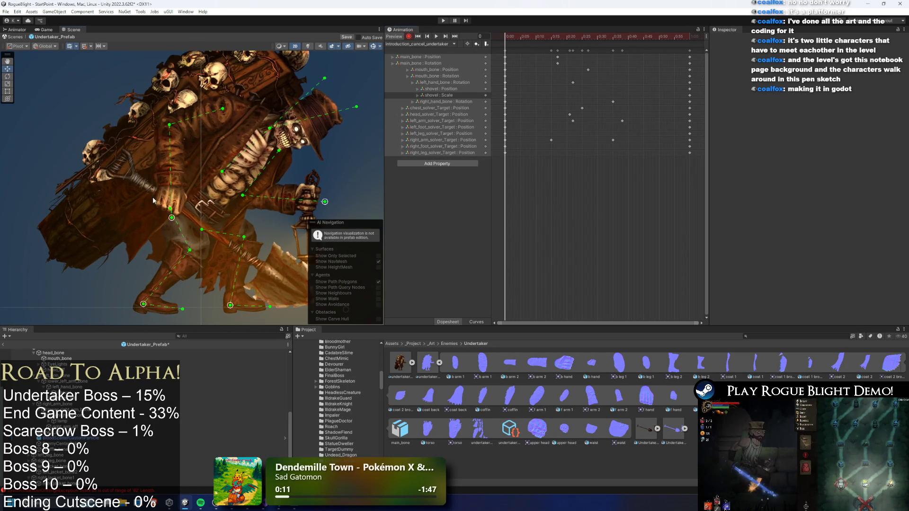
Rotate the left and right jacket bones into a new coat pose while recording.
click(153, 197)
drag(153, 197, 152, 218)
drag(184, 174, 189, 182)
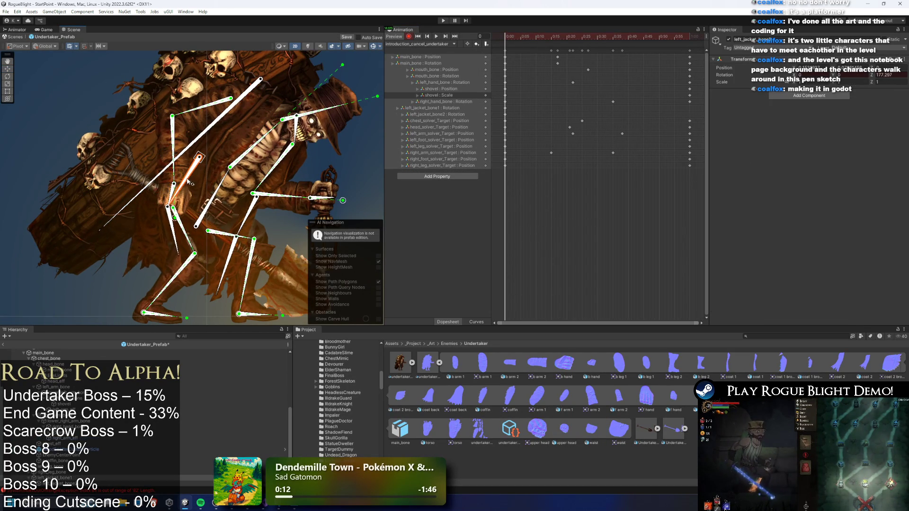
drag(171, 239, 163, 243)
drag(245, 231, 267, 233)
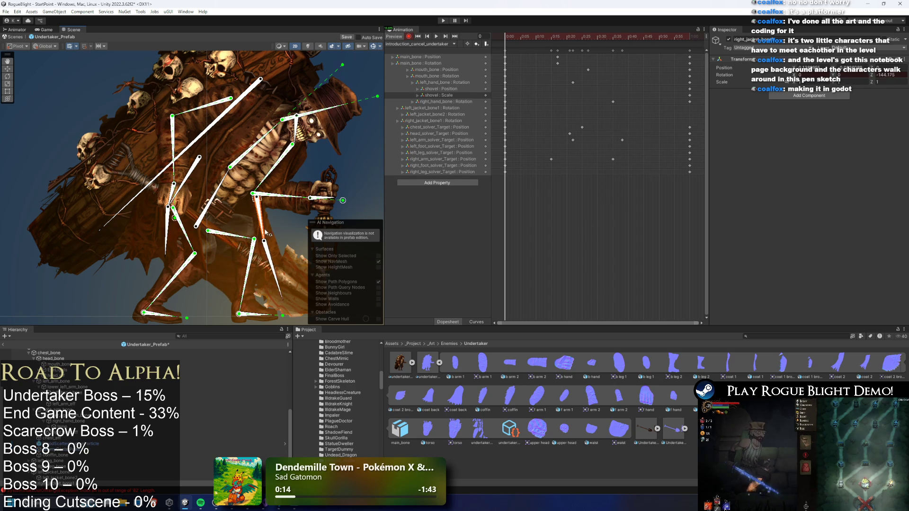
drag(276, 274, 265, 268)
drag(188, 191, 167, 242)
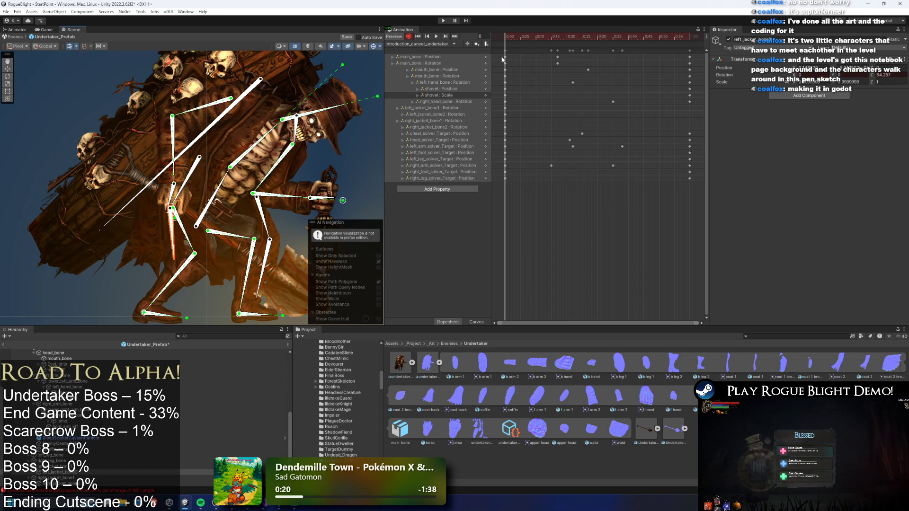
Select the frame-0 jacket-bone keys and drag the jacket_bone2 keys later in the clip.
click(521, 95)
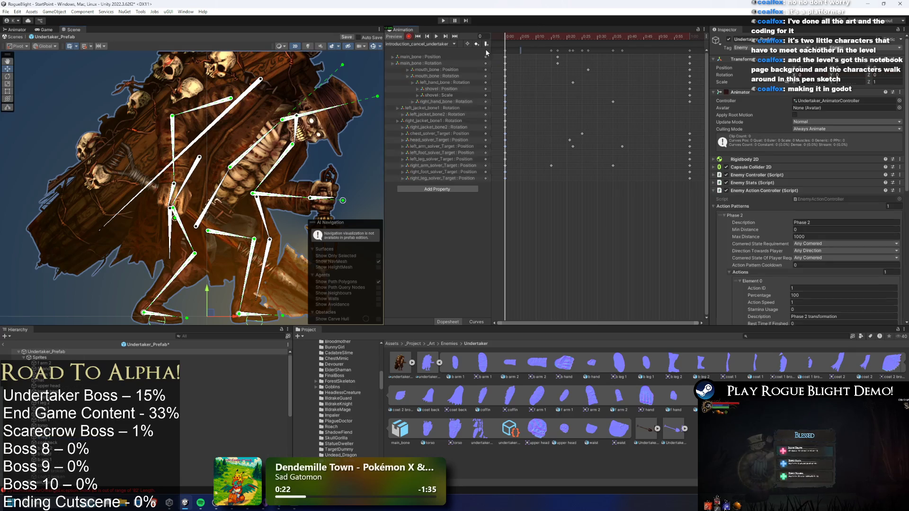
drag(564, 109, 502, 129)
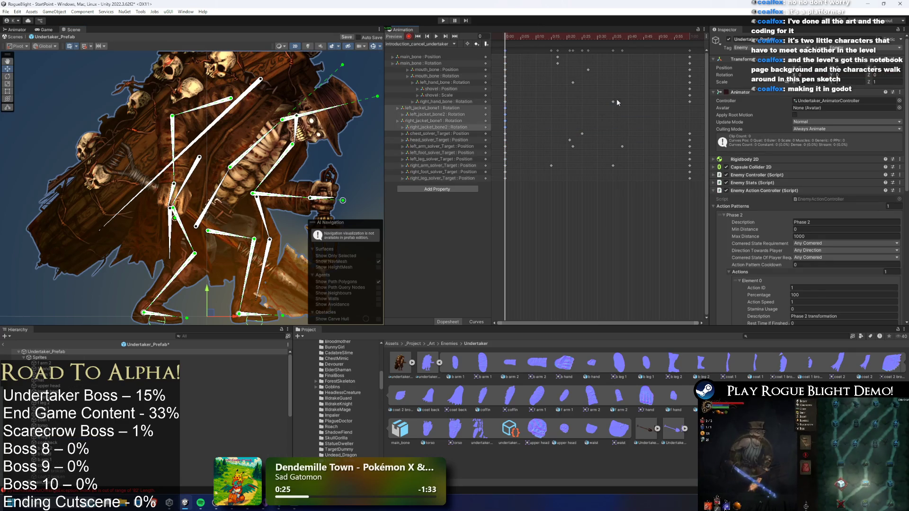
mouse_move(685, 37)
mouse_down()
mouse_move(506, 38)
mouse_move(612, 37)
mouse_up()
click(417, 44)
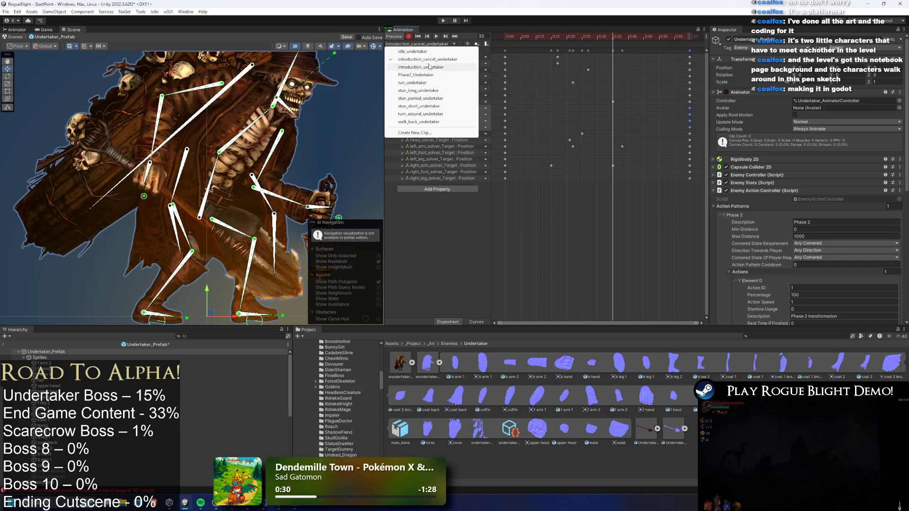
click(406, 51)
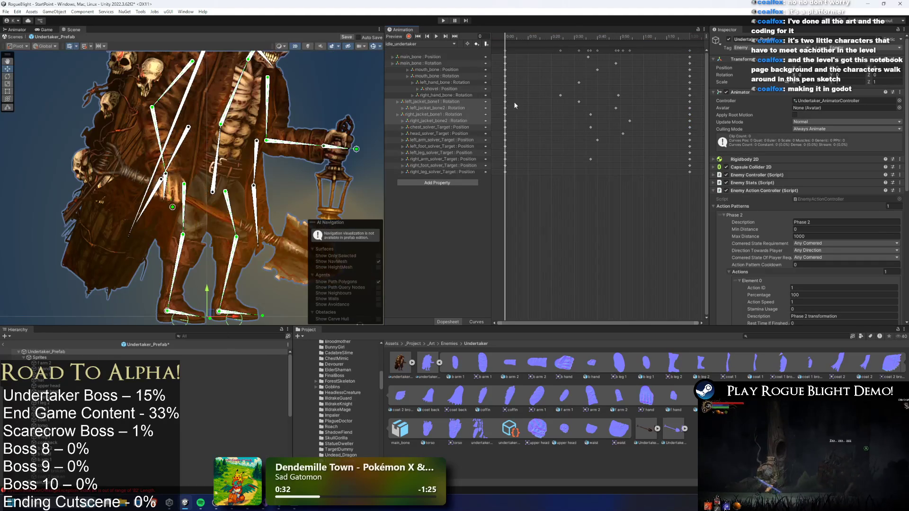
click(402, 44)
click(423, 59)
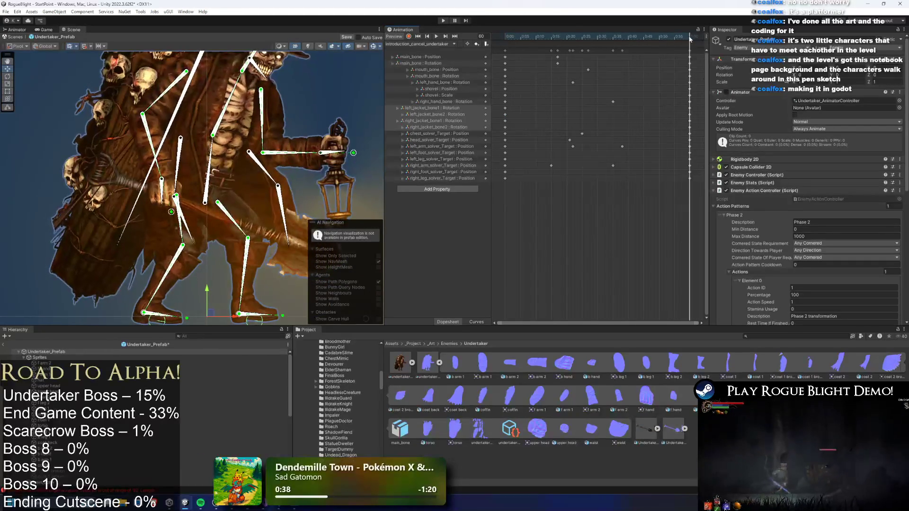
click(402, 44)
click(423, 59)
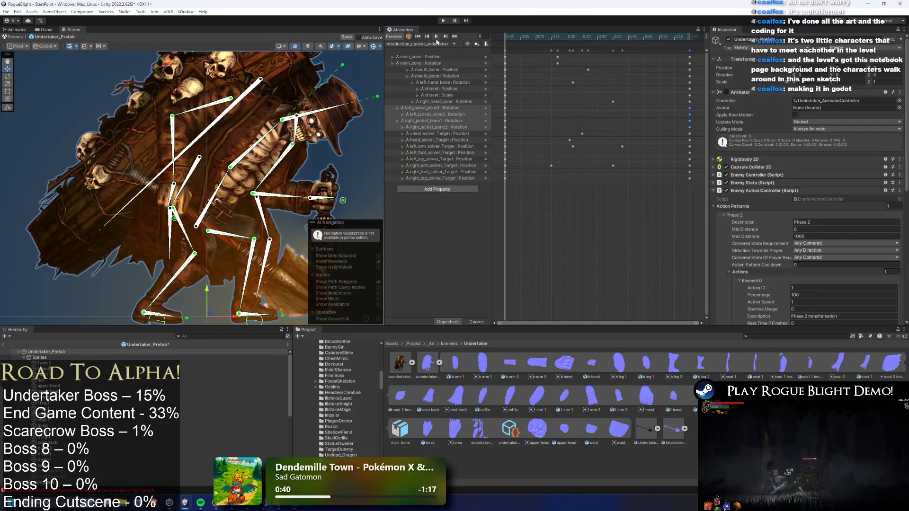
drag(515, 105, 498, 132)
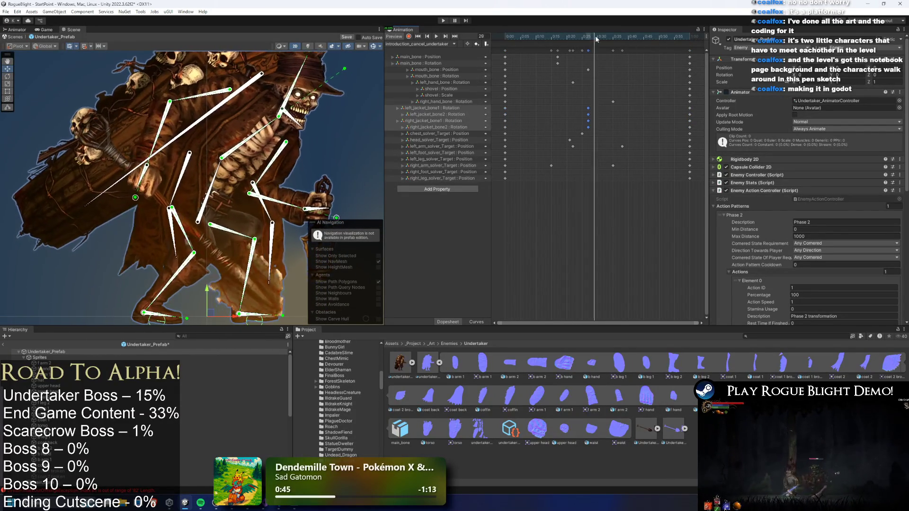
drag(588, 127, 583, 128)
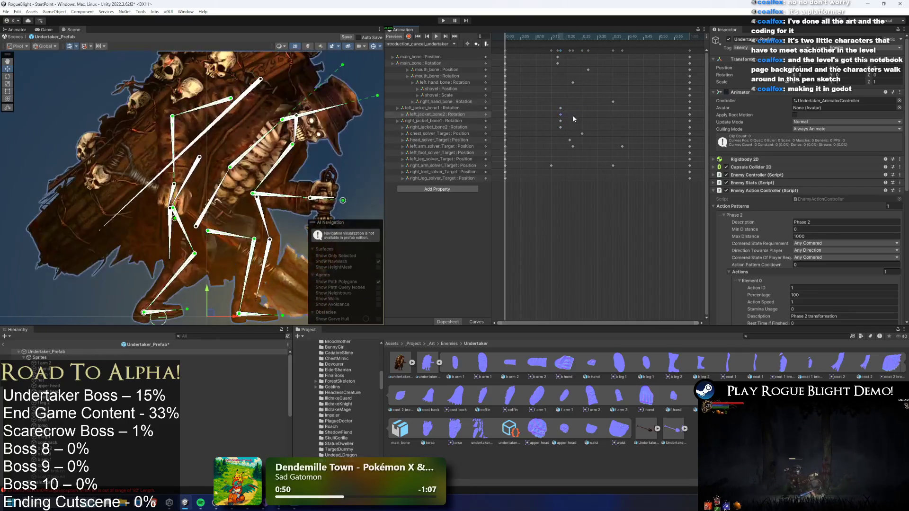
drag(566, 117, 599, 118)
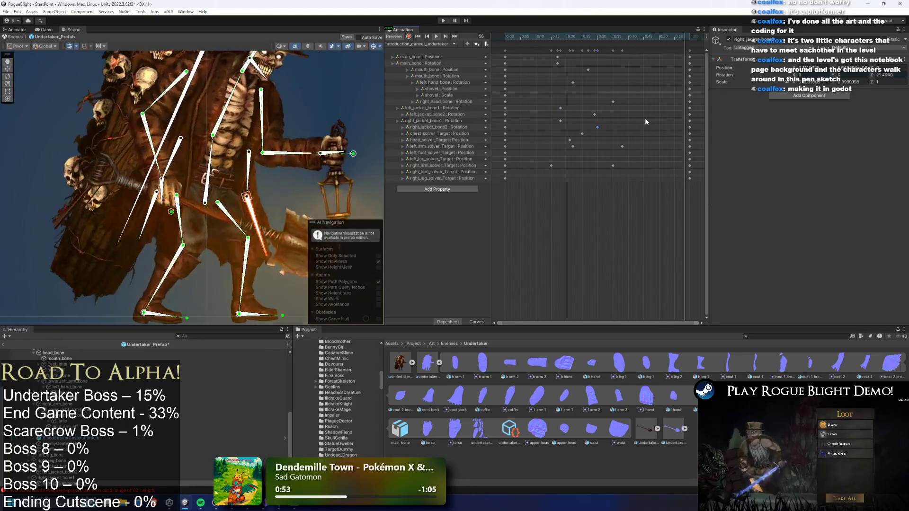
Nudge the two jacket_bone2 keys near 0:26 earlier, then try and undo a later shift.
click(595, 114)
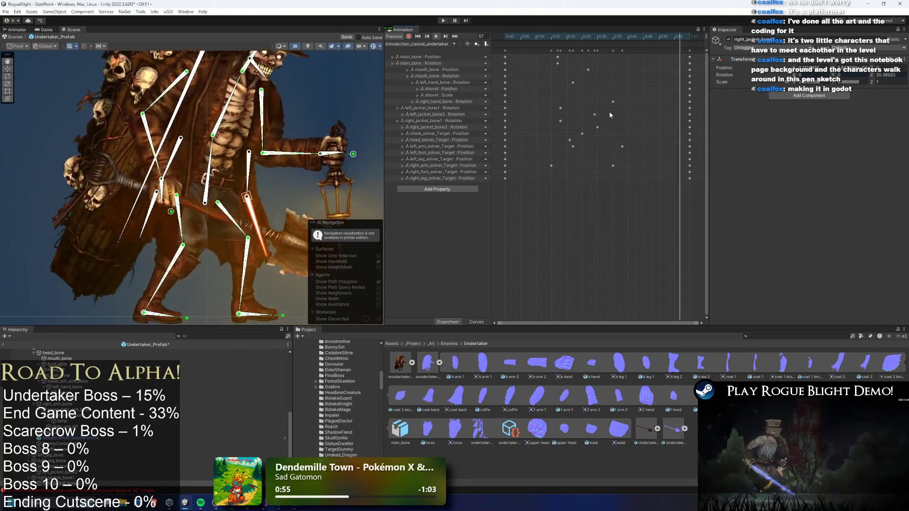
shift+click(597, 127)
mouse_move(599, 129)
mouse_down()
mouse_move(483, 129)
mouse_move(611, 121)
mouse_move(596, 123)
mouse_up()
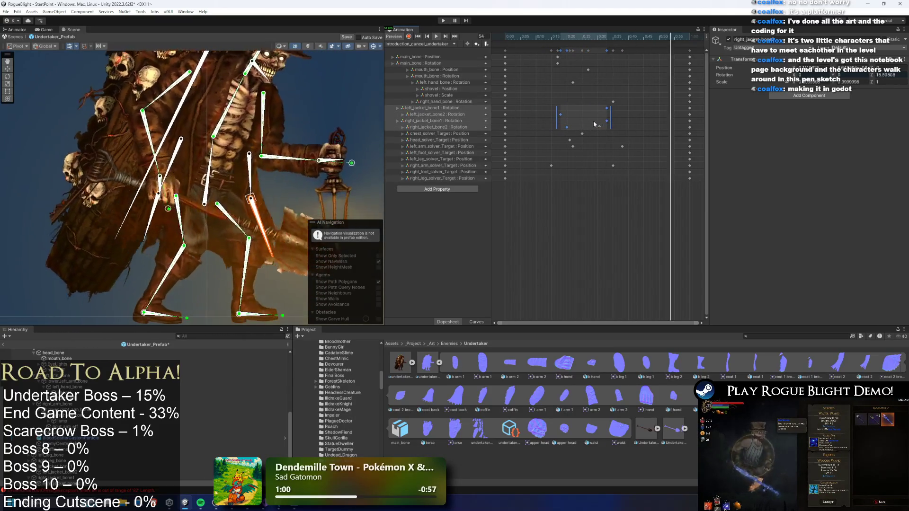
mouse_move(582, 123)
mouse_down()
mouse_move(574, 122)
mouse_move(587, 120)
mouse_up()
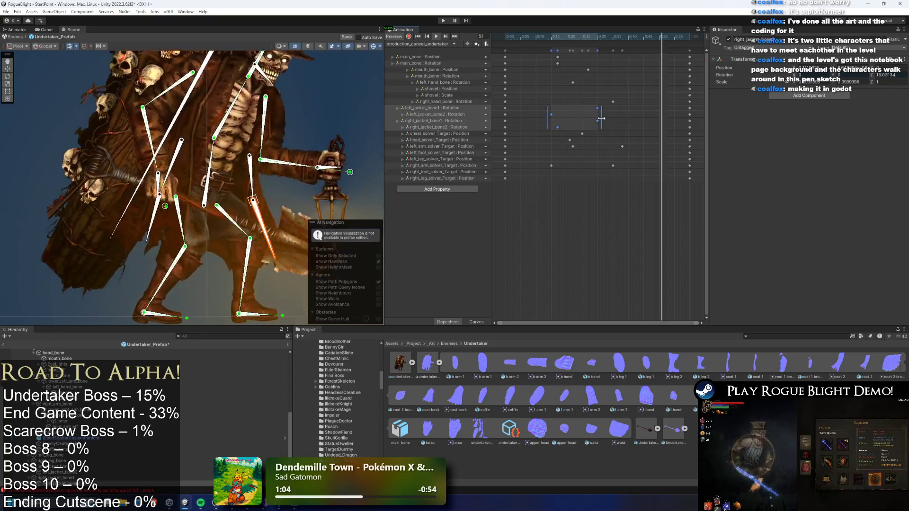
click(643, 122)
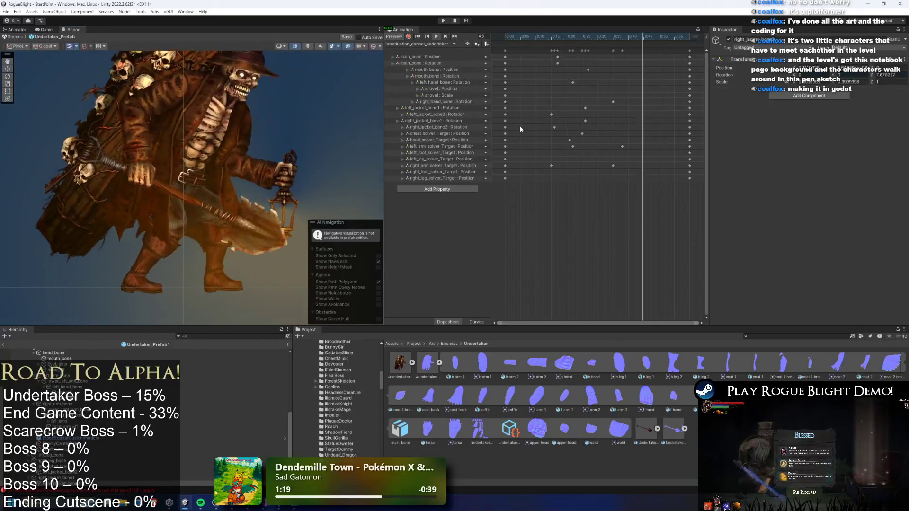
click(622, 39)
drag(621, 39, 628, 38)
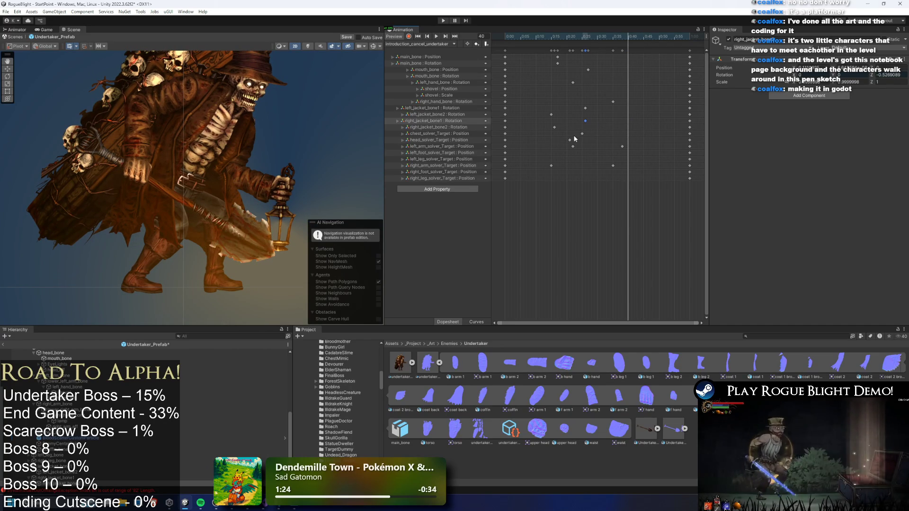
drag(568, 135, 594, 133)
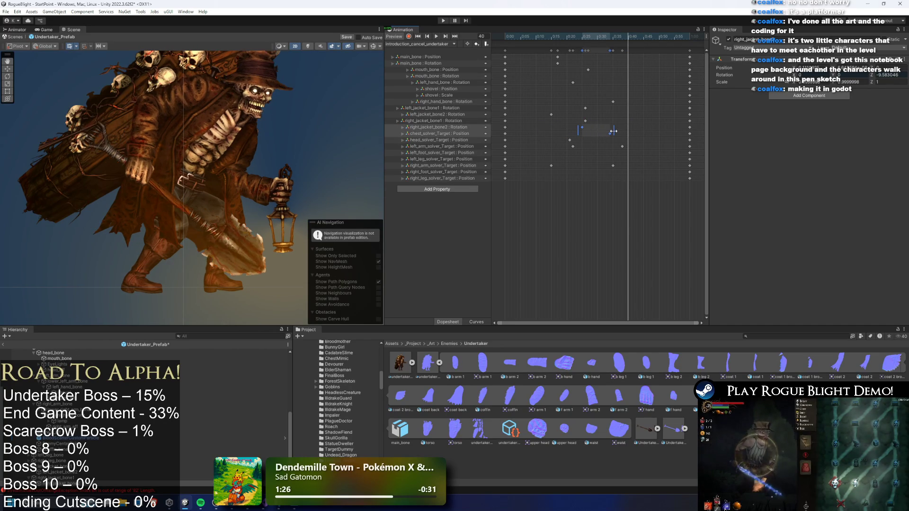
key(ctrl+z)
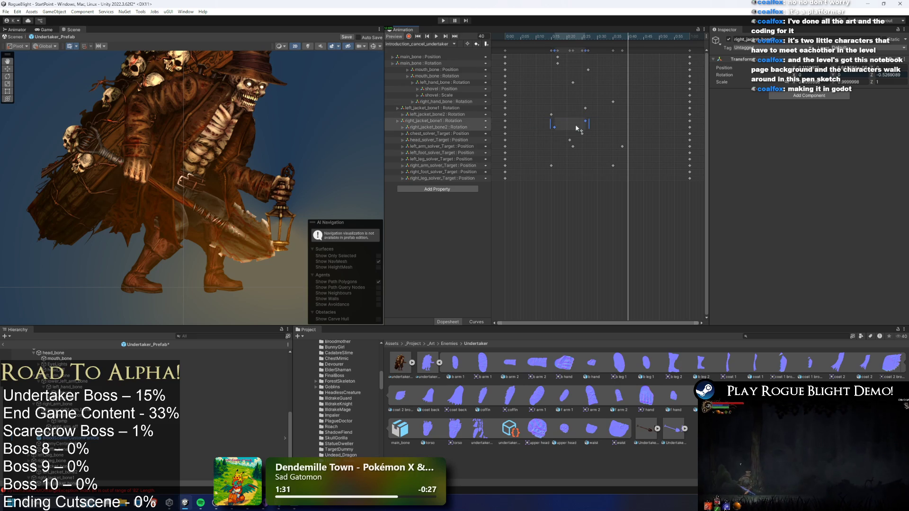
Move the left_jacket_bone2 keys later, checking the motion around frames 46–52.
drag(533, 111, 619, 116)
mouse_move(625, 37)
mouse_down()
mouse_move(584, 38)
mouse_move(648, 44)
mouse_up()
key(space)
mouse_move(618, 116)
mouse_down()
mouse_move(606, 113)
mouse_move(631, 114)
mouse_up()
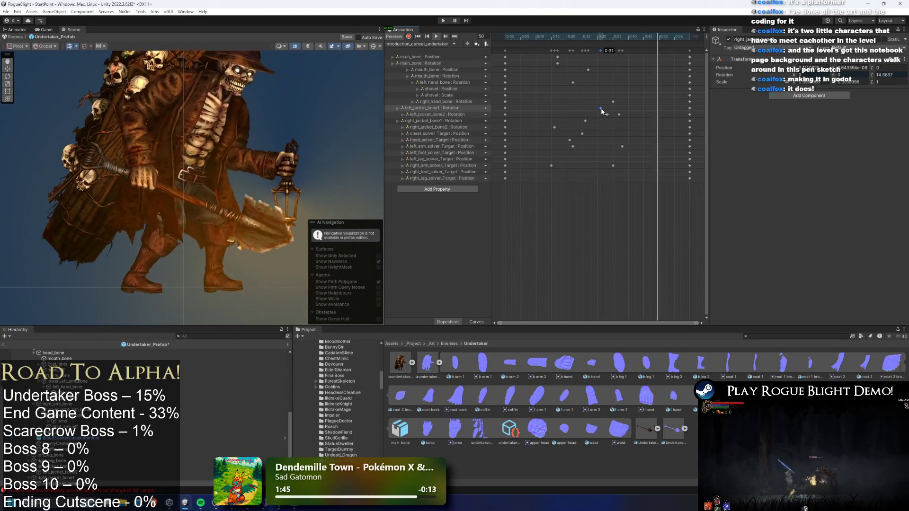
drag(618, 117, 646, 118)
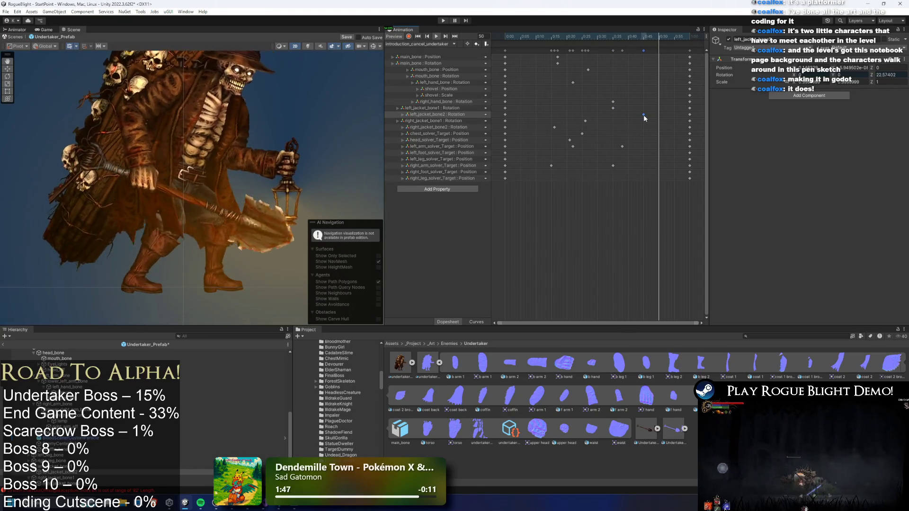
key(ctrl+z)
key(ctrl+z)
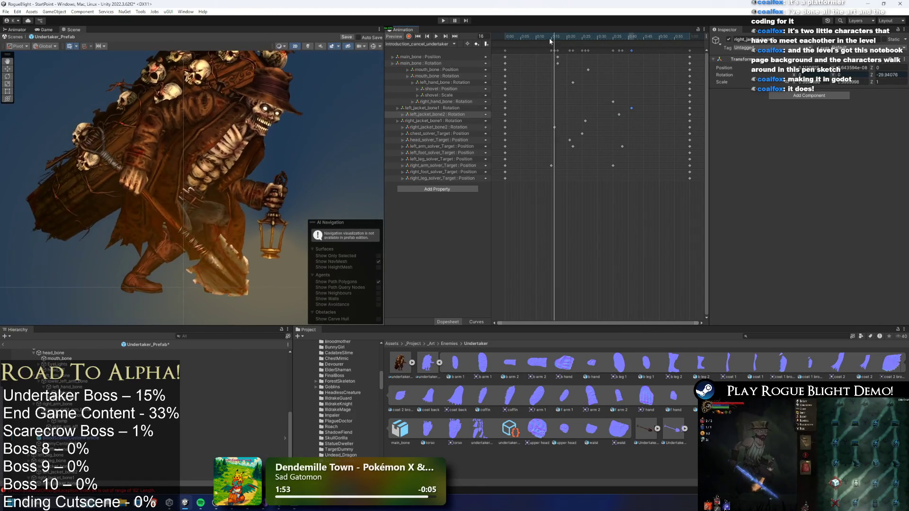
drag(614, 46, 667, 52)
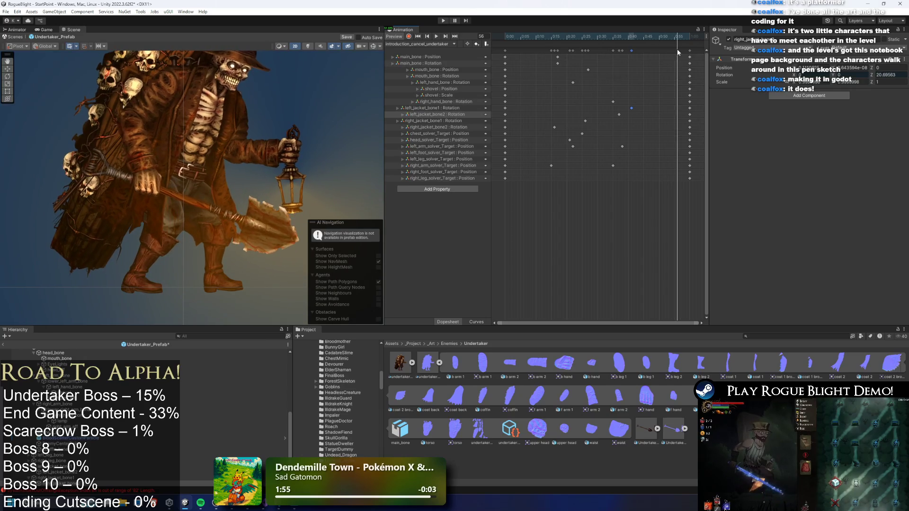
drag(619, 115, 627, 112)
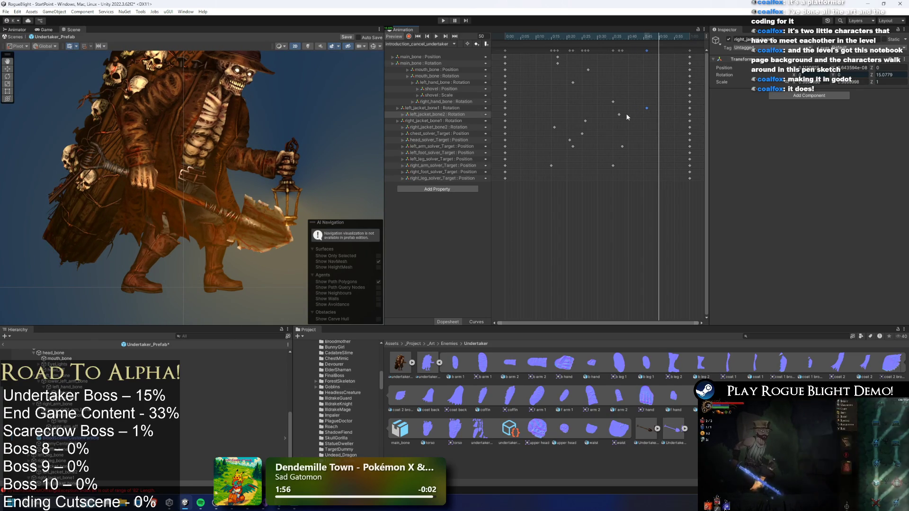
key(space)
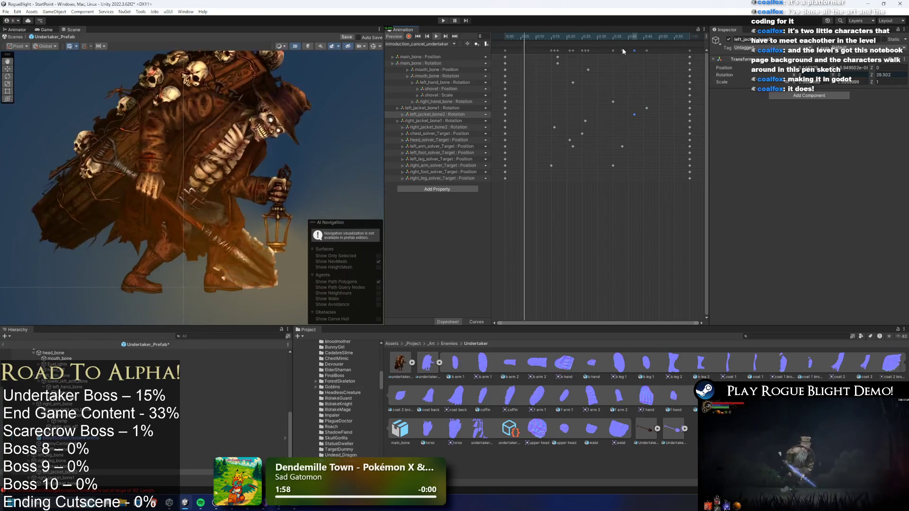
mouse_move(658, 92)
mouse_down()
mouse_move(640, 115)
mouse_move(601, 116)
mouse_up()
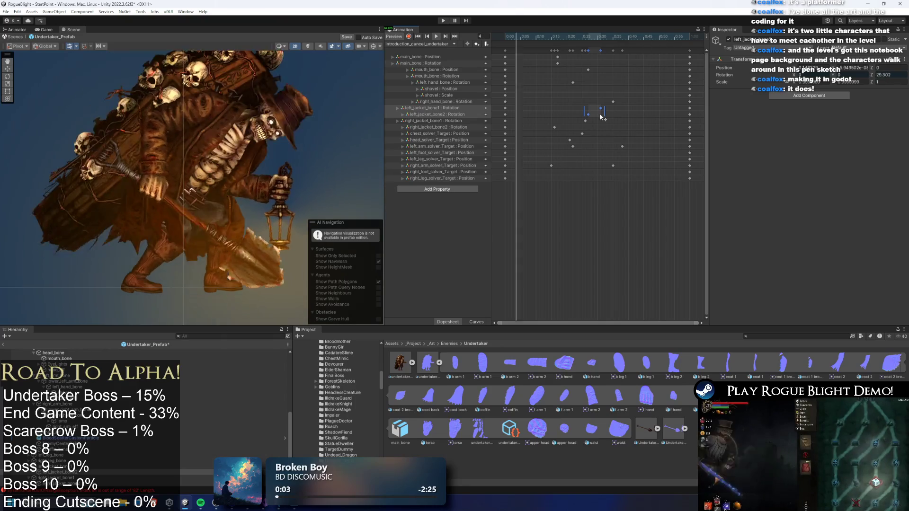
click(309, 142)
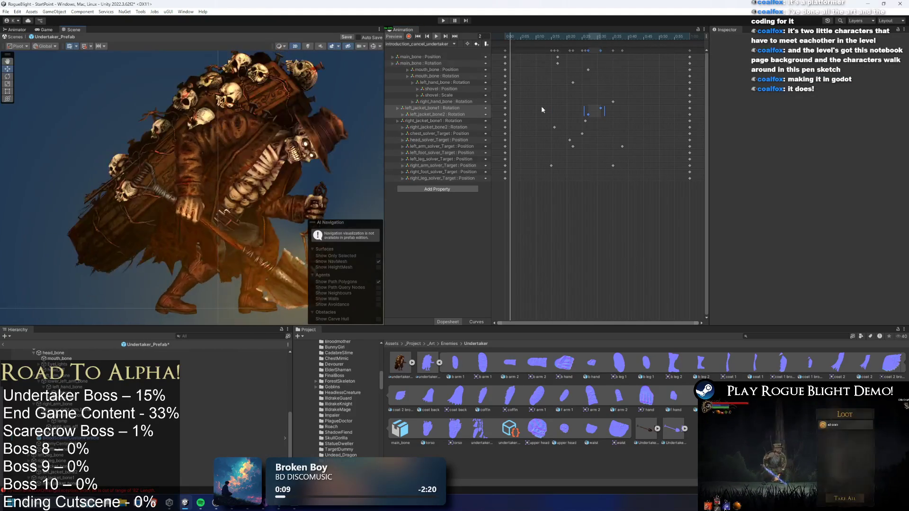
click(416, 43)
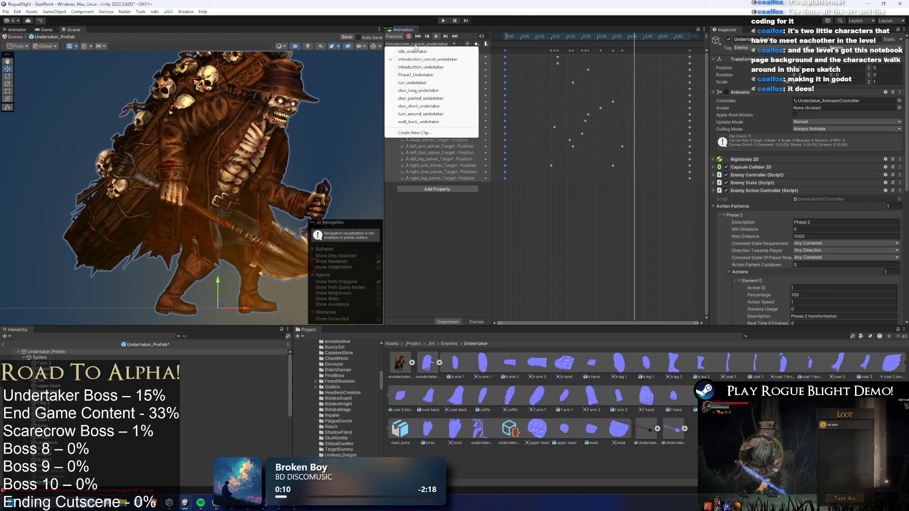
In introduction_undertaker, show the bone overlays and record a new left jacket-bone pose.
click(436, 67)
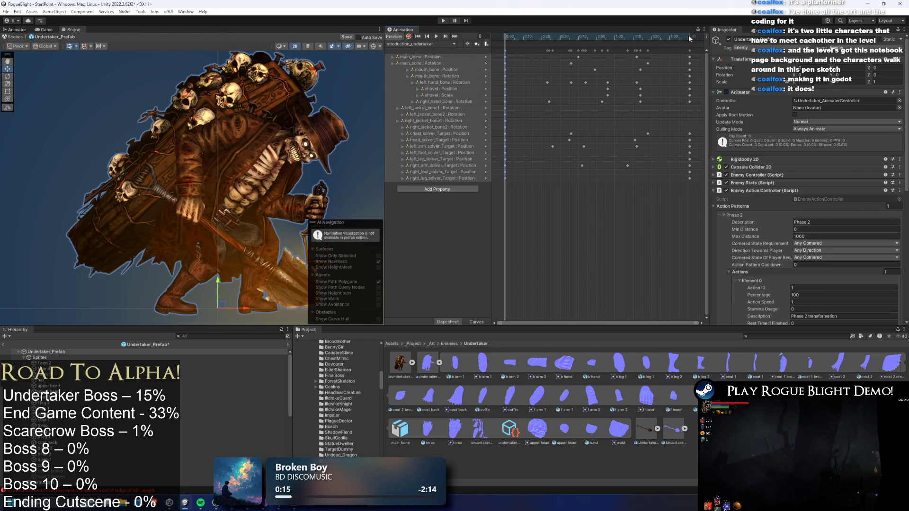
click(416, 44)
click(436, 67)
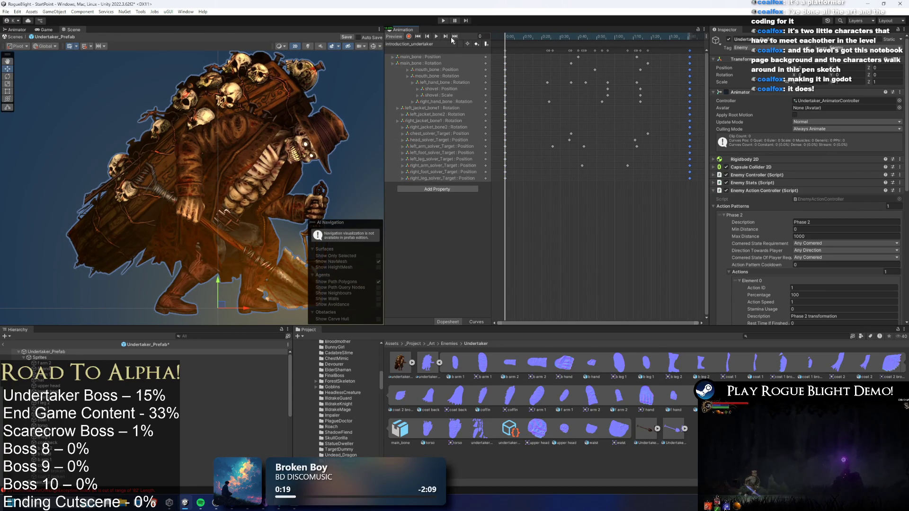
click(436, 36)
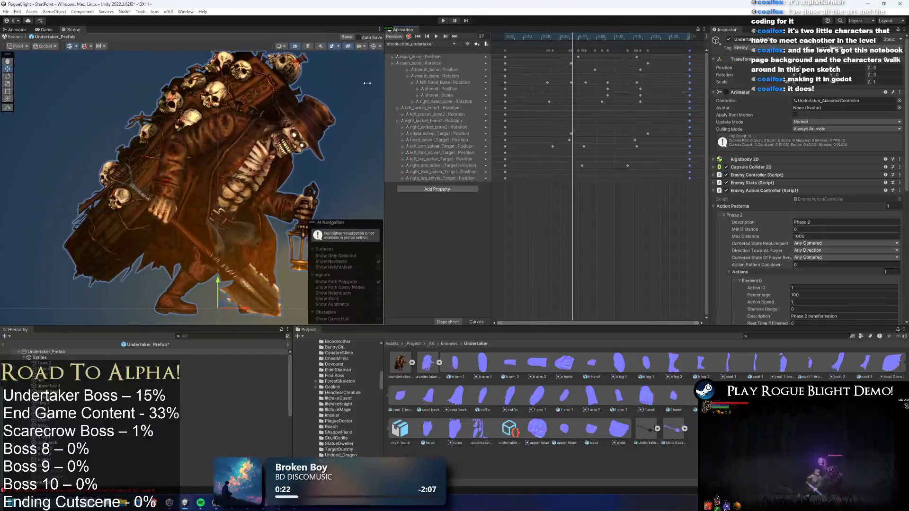
click(373, 46)
click(277, 234)
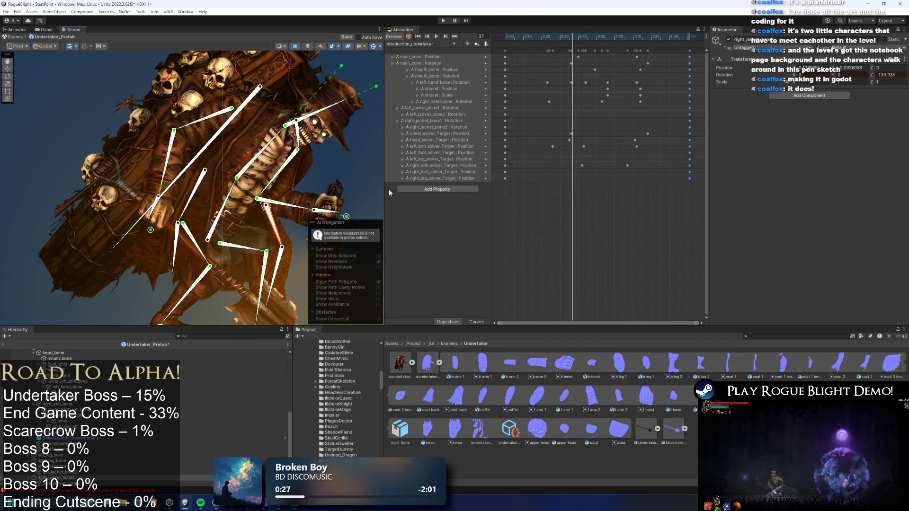
click(410, 36)
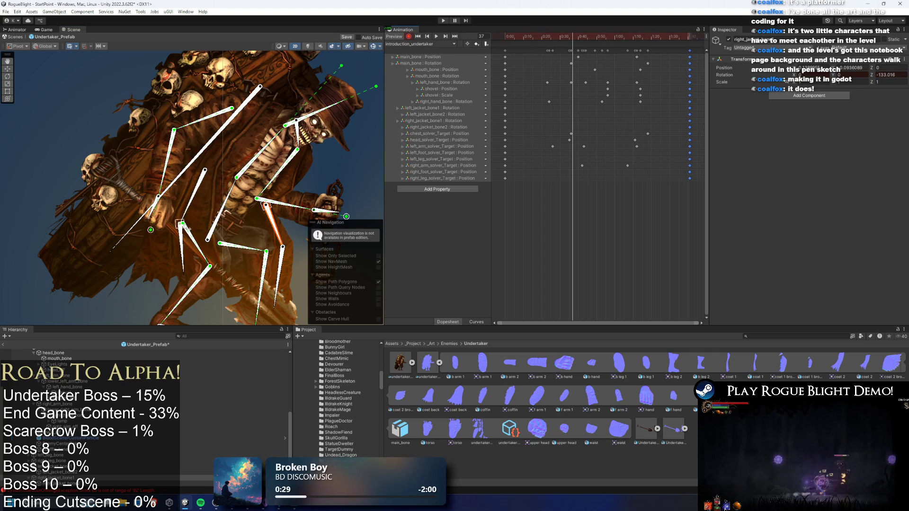
drag(187, 228, 176, 252)
click(189, 206)
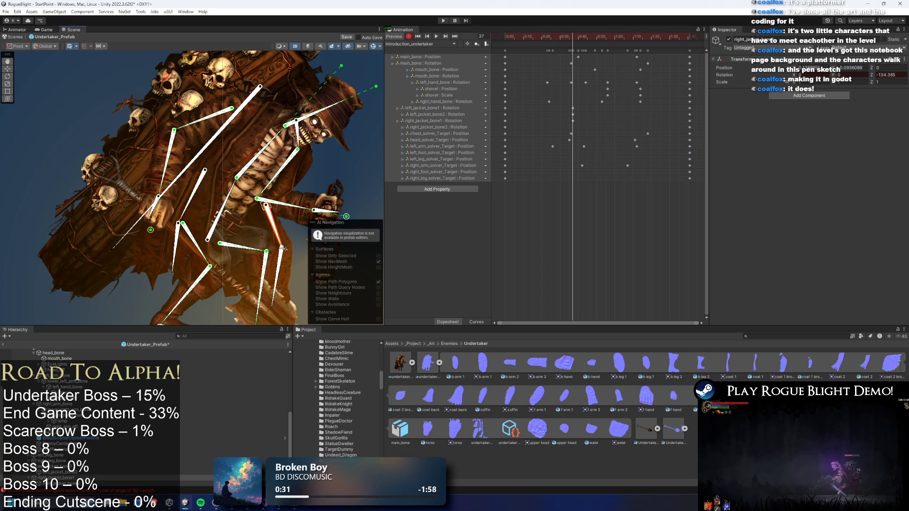
Retime the jacket-bone keys, moving four of them to about 0:23–0:30.
drag(572, 127, 595, 129)
key(space)
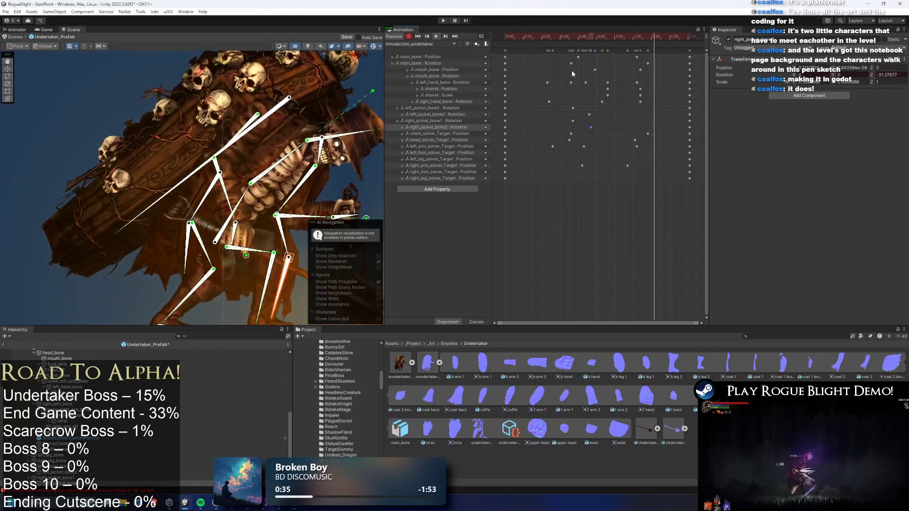
mouse_move(564, 104)
mouse_down()
mouse_move(598, 130)
mouse_move(550, 38)
mouse_up()
click(551, 37)
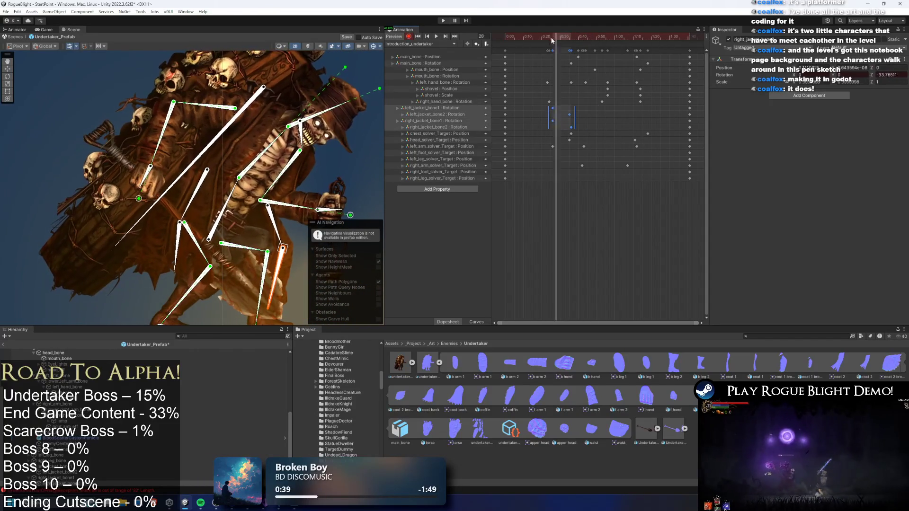
drag(633, 120, 642, 119)
click(591, 37)
click(638, 37)
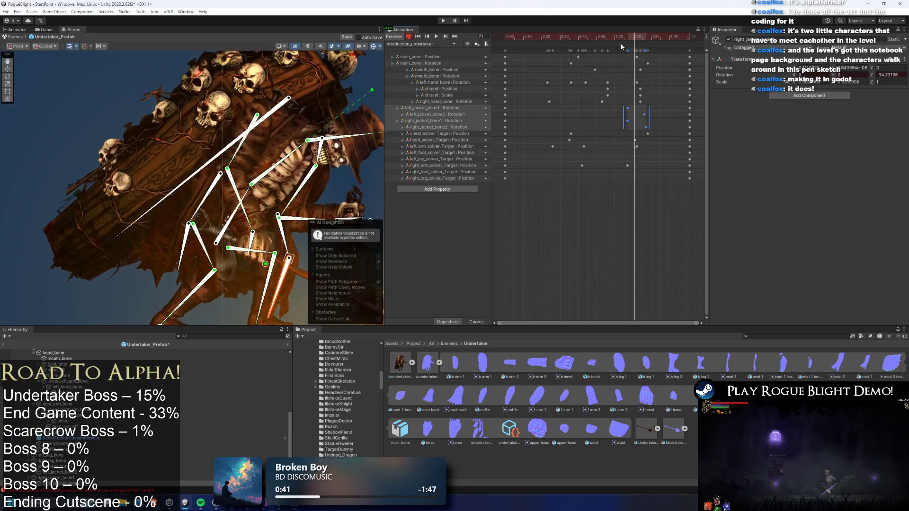
At frame 30, rotate the left and right jacket bones and move left_jacket_bone2's key to 0:39.
click(551, 38)
drag(551, 42, 560, 42)
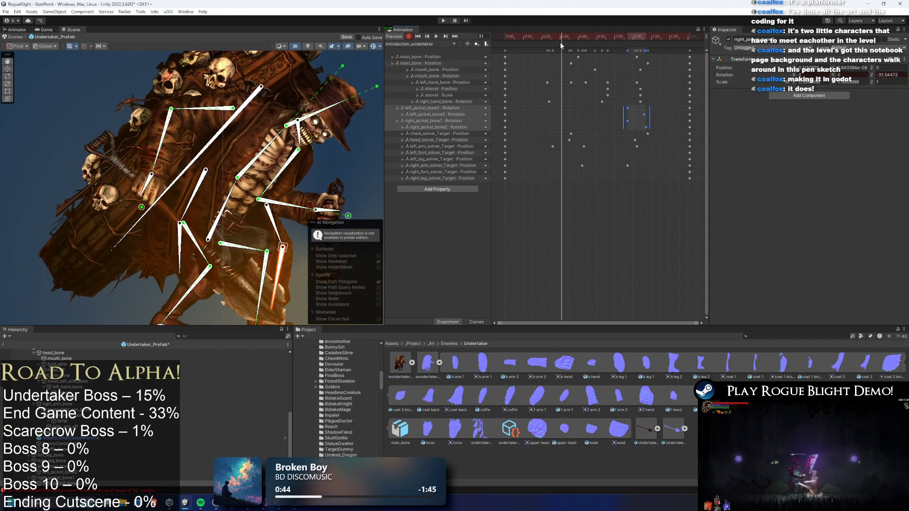
click(194, 198)
drag(184, 261, 194, 273)
drag(283, 246, 286, 241)
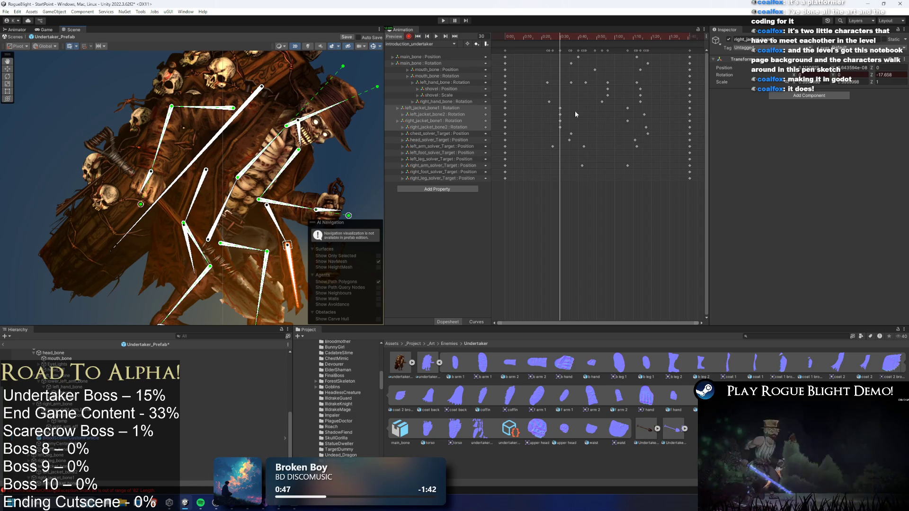
mouse_move(559, 115)
mouse_down()
mouse_move(577, 119)
mouse_move(575, 135)
mouse_up()
While previewing, shift the four jacket keys and compress their timing.
key(space)
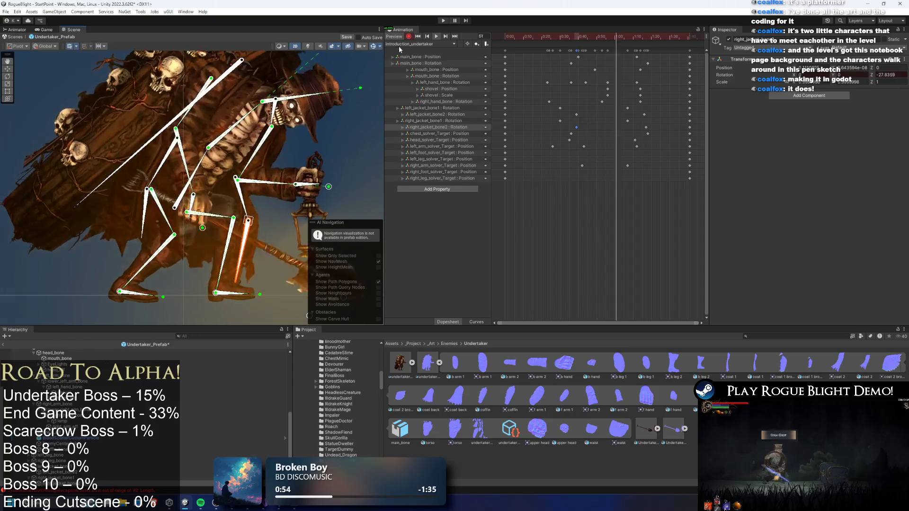
mouse_move(652, 130)
mouse_down()
mouse_move(624, 105)
mouse_move(630, 124)
mouse_move(621, 124)
mouse_up()
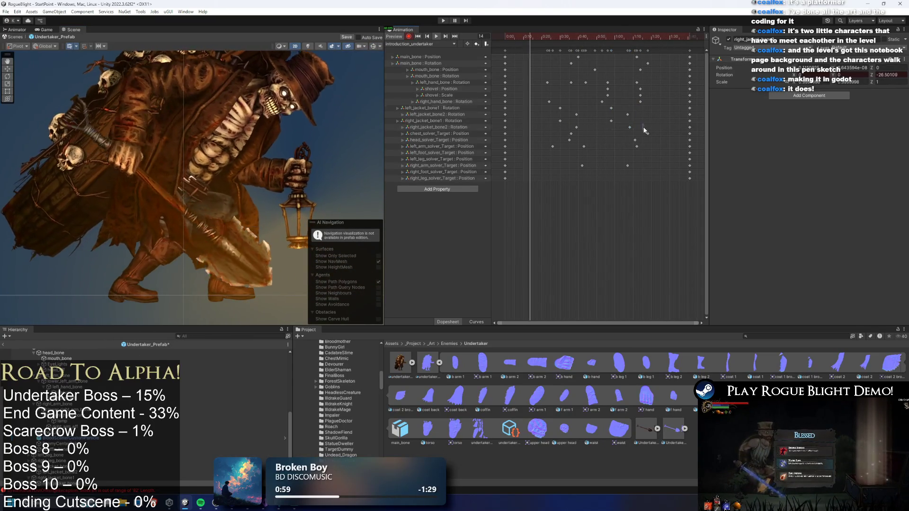
drag(642, 126, 532, 109)
drag(591, 124, 611, 124)
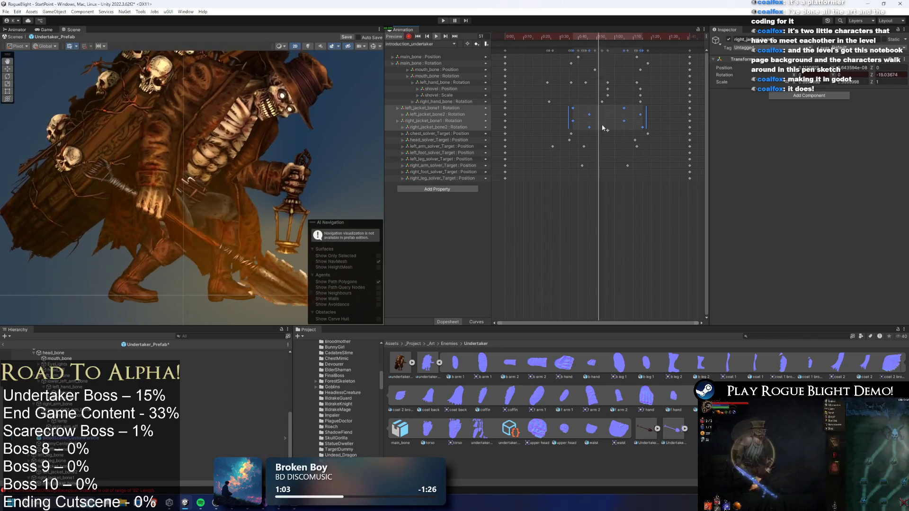
drag(653, 122, 631, 122)
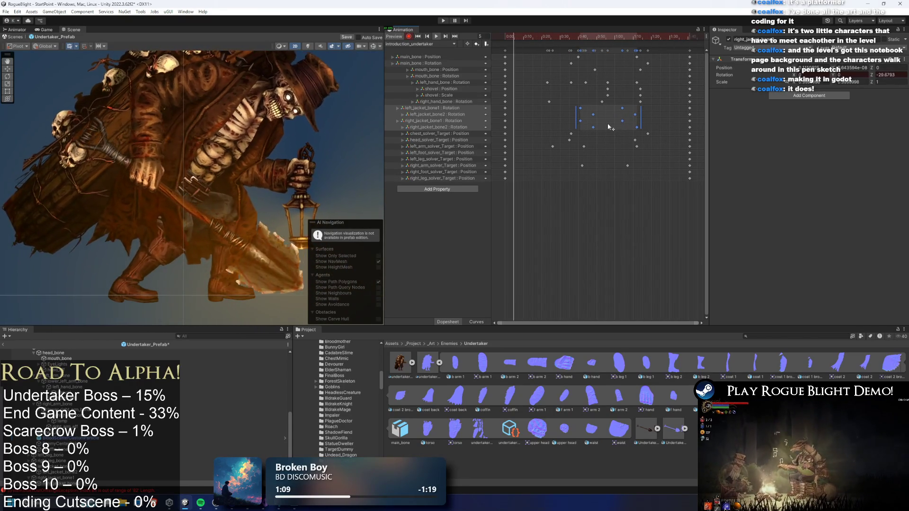
click(653, 109)
Reselect the four jacket keyframes, shift them later and tighten their spacing.
drag(643, 105, 616, 130)
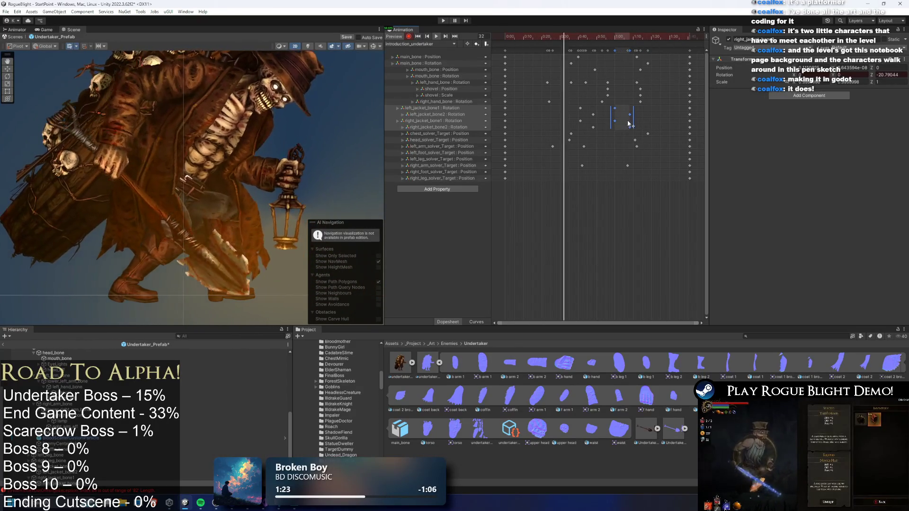
mouse_move(631, 127)
mouse_down()
mouse_move(648, 124)
mouse_move(609, 126)
mouse_move(677, 124)
mouse_up()
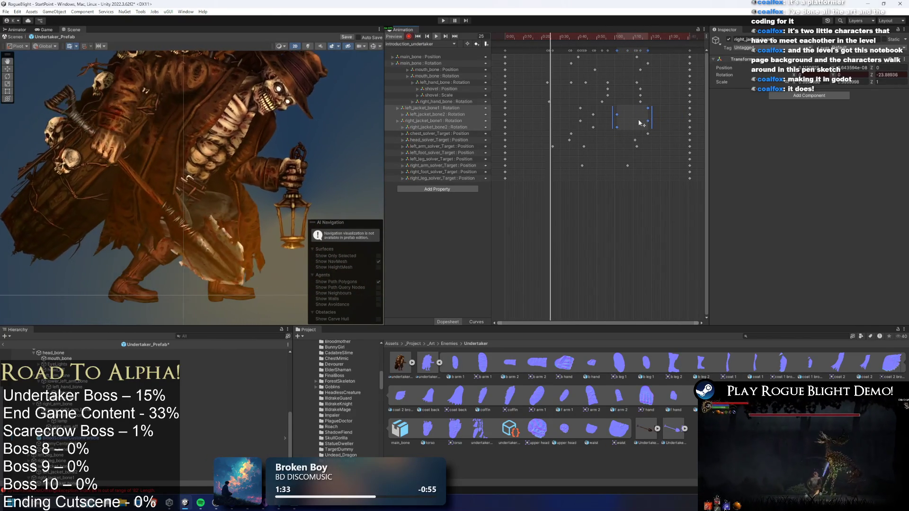
mouse_move(652, 114)
mouse_down()
mouse_move(638, 115)
mouse_move(640, 126)
mouse_up()
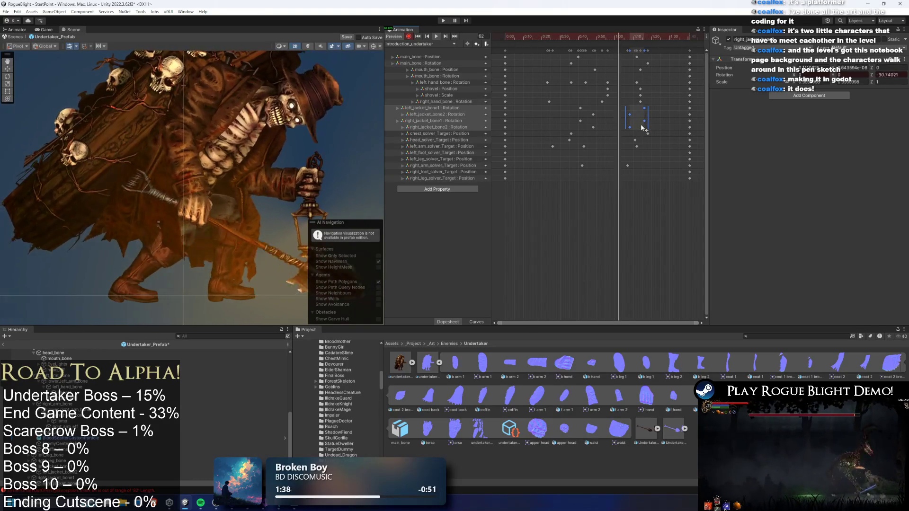
key(ctrl+z)
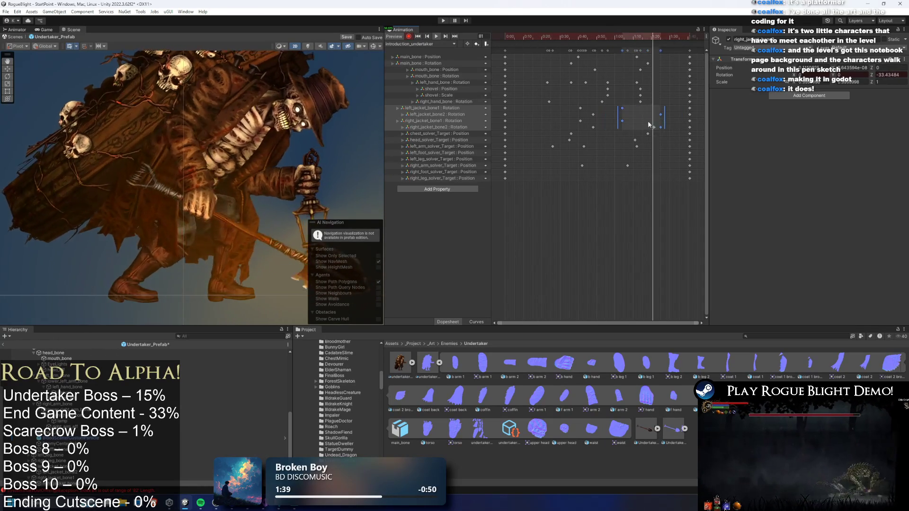
mouse_move(652, 121)
mouse_down()
mouse_move(665, 123)
mouse_move(642, 122)
mouse_up()
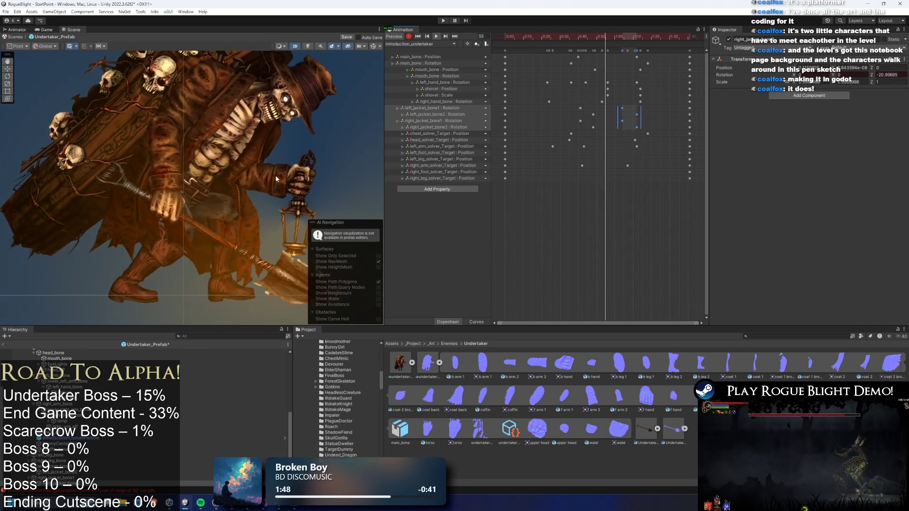
click(339, 139)
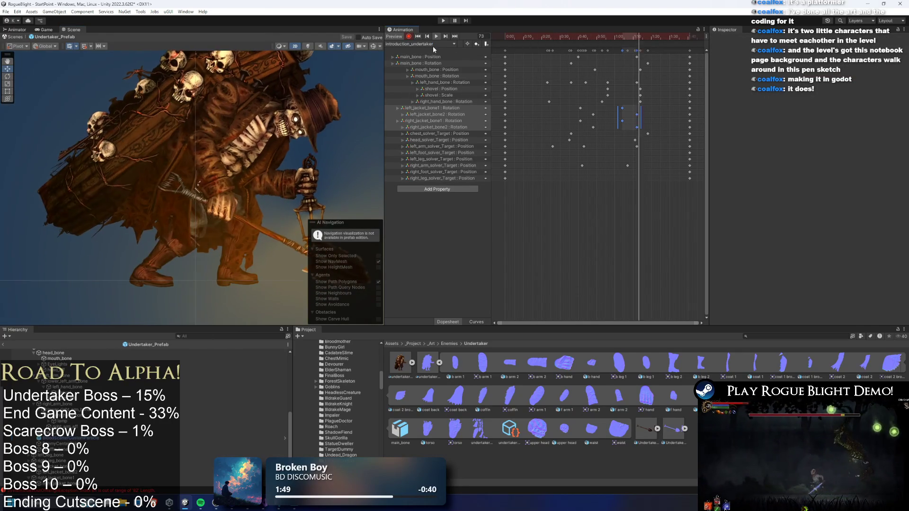
click(428, 44)
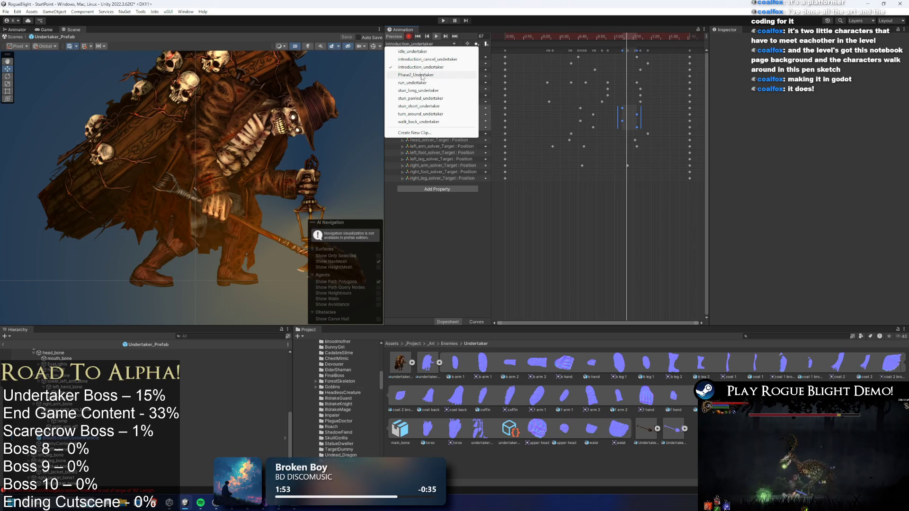
click(457, 83)
In run_undertaker, record a starting coat pose by rotating the left and right jacket bones.
click(506, 36)
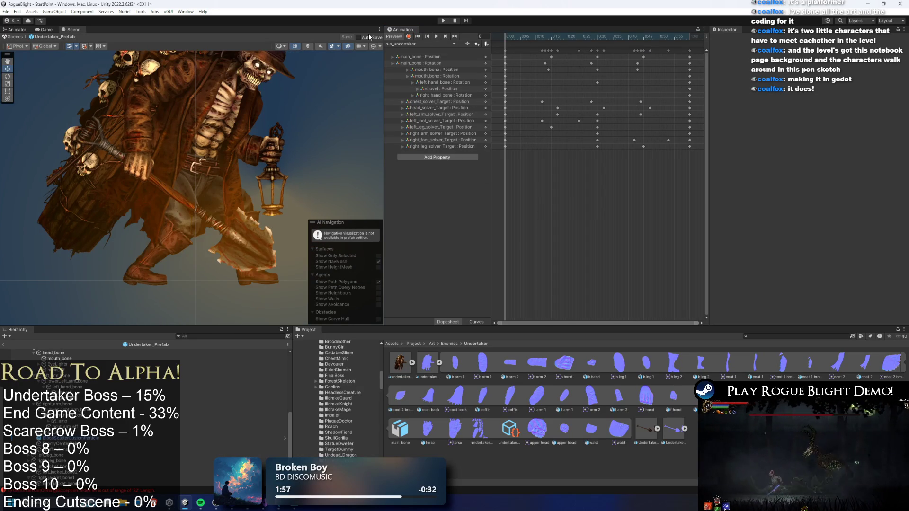
click(436, 37)
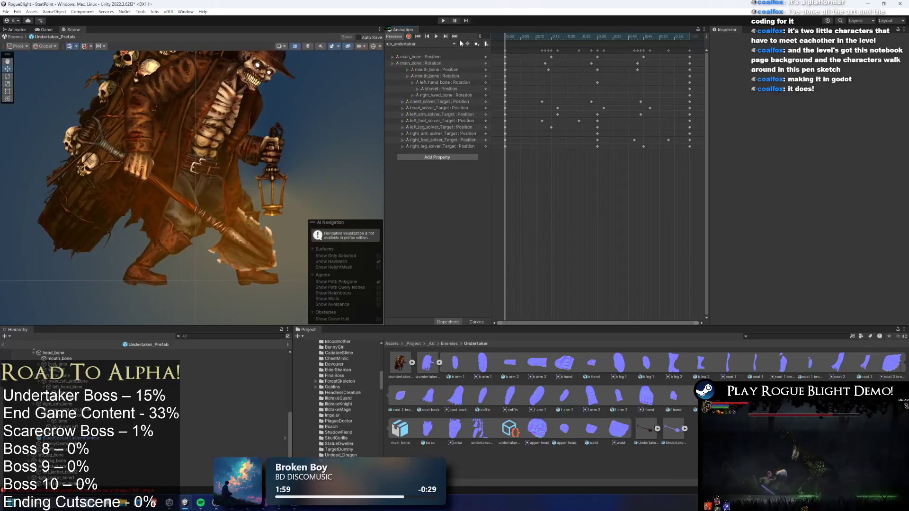
click(163, 173)
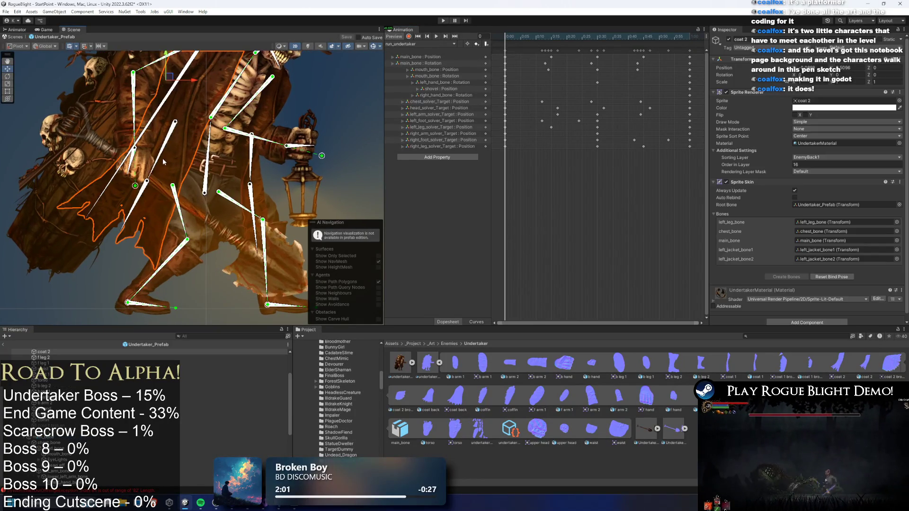
drag(139, 211, 155, 209)
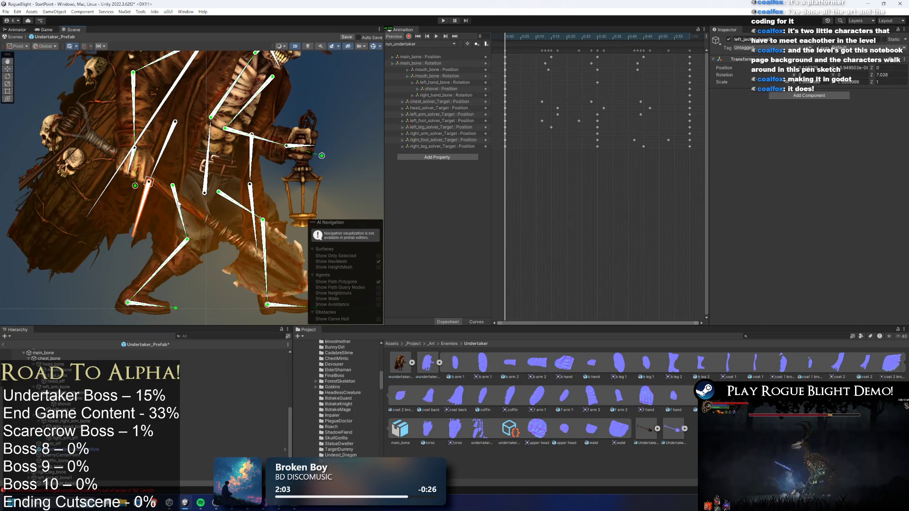
drag(250, 175, 257, 175)
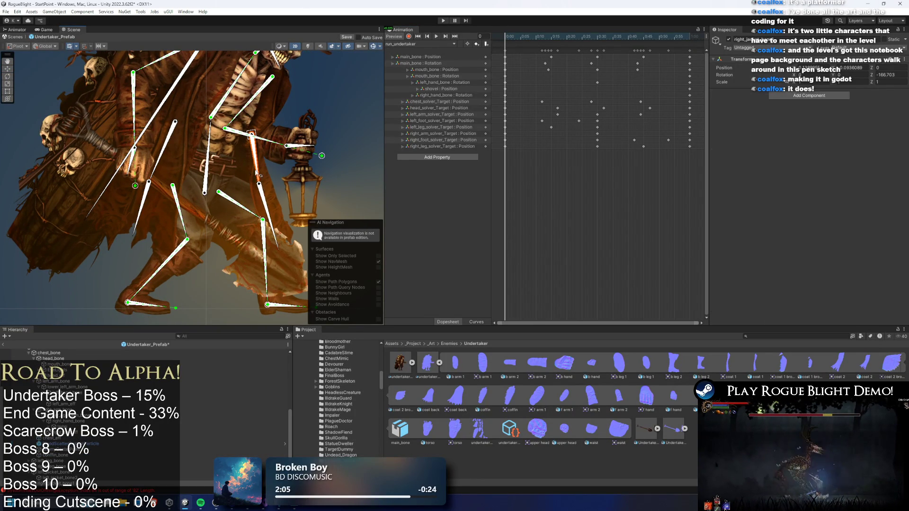
drag(290, 232, 286, 233)
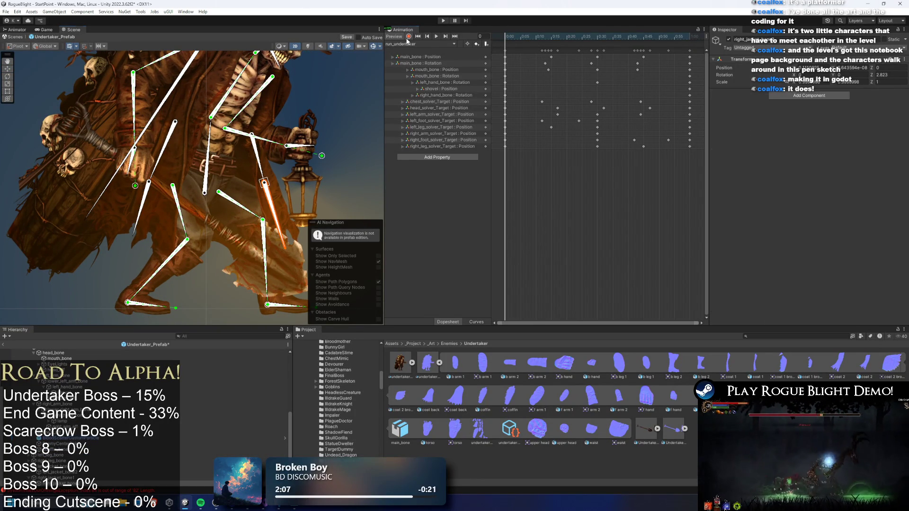
drag(137, 158, 163, 163)
drag(150, 210, 145, 211)
drag(277, 221, 280, 225)
drag(263, 156, 271, 192)
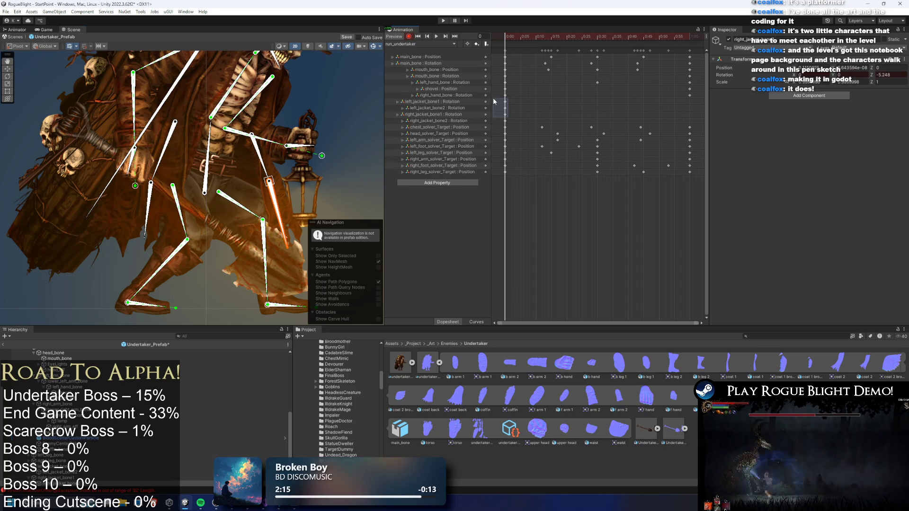
Paste the jacket keys at the clip end and re-pose the jacket bones at frame 15.
click(689, 36)
key(ctrl+v)
drag(504, 40, 551, 39)
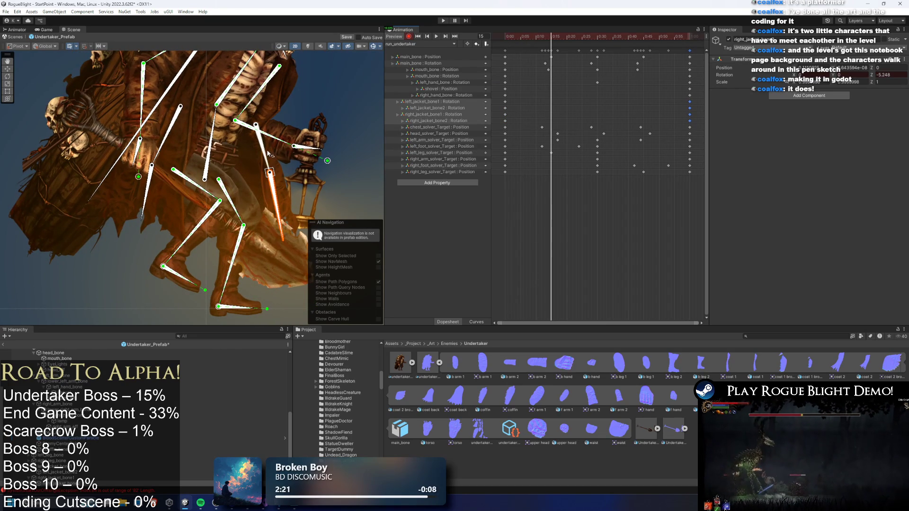
drag(269, 154, 265, 157)
drag(151, 176, 137, 201)
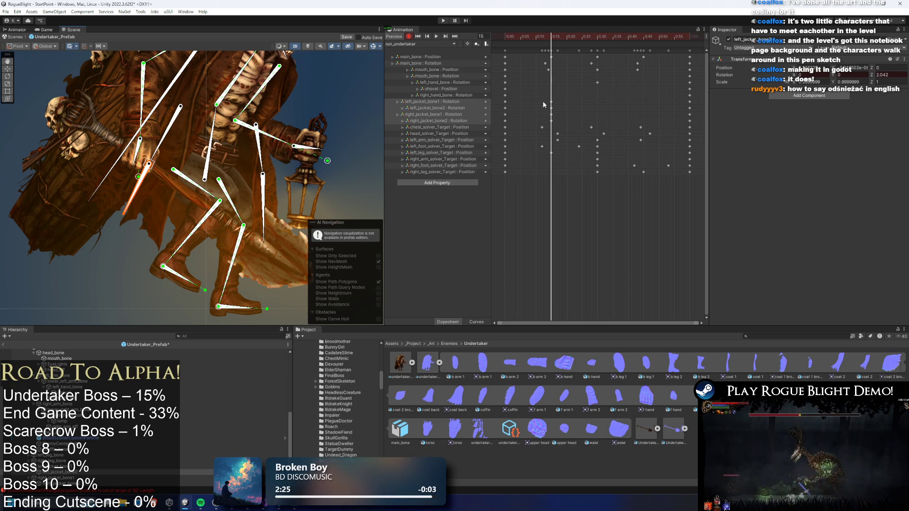
drag(494, 122, 494, 123)
click(598, 37)
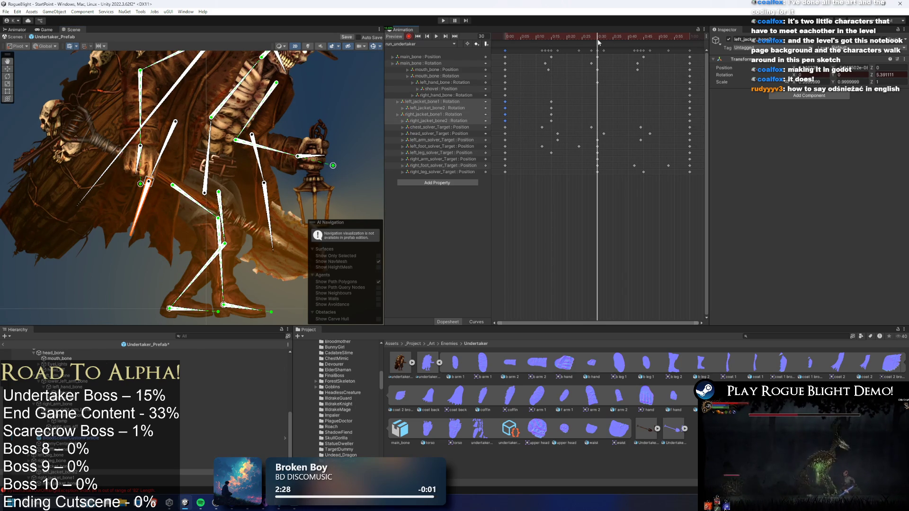
key(ctrl+v)
key(ctrl+z)
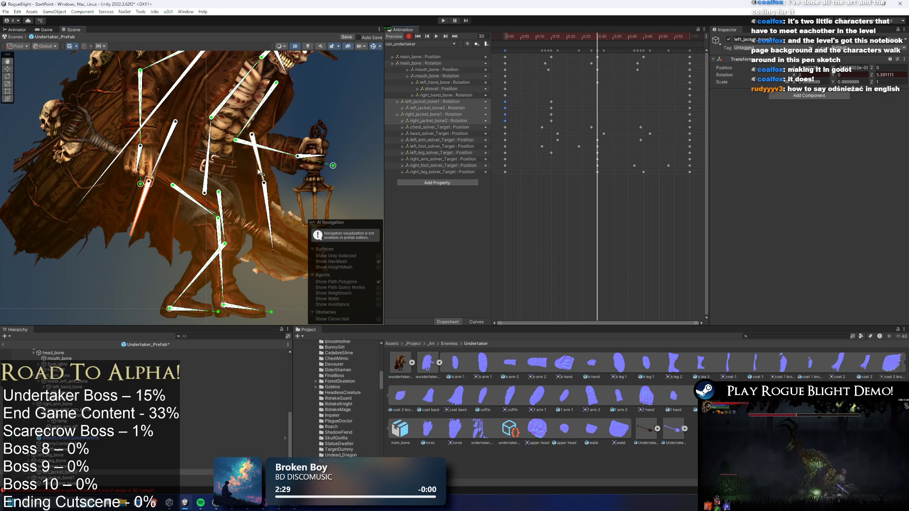
drag(260, 173, 255, 178)
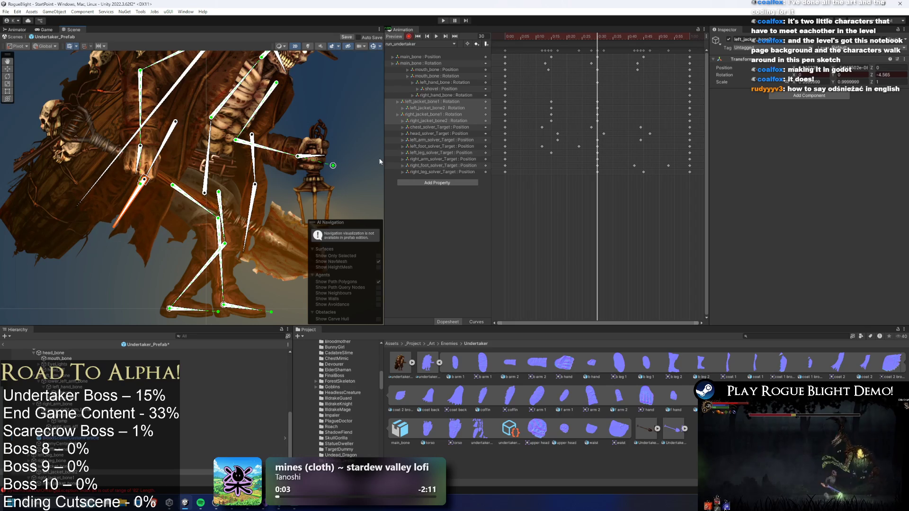
Preview the run animation and shift the hand and jacket keys slightly later.
click(643, 38)
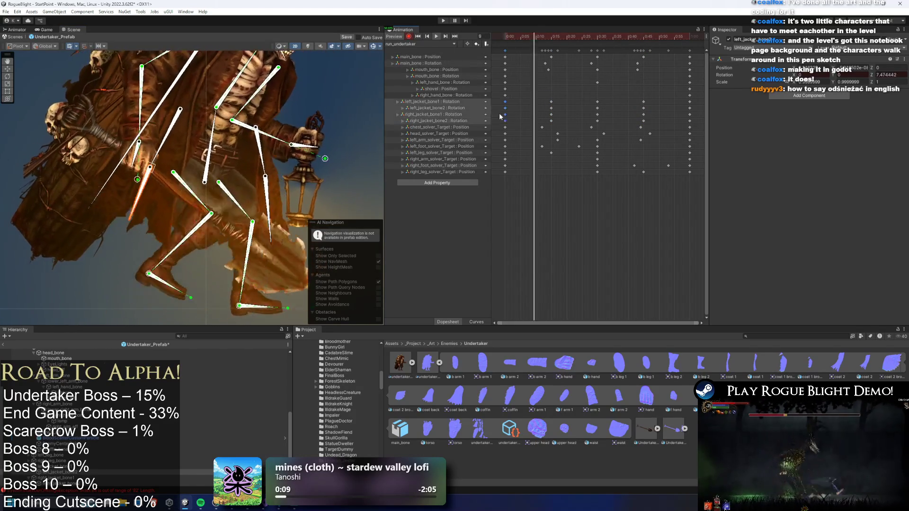
click(600, 39)
click(436, 36)
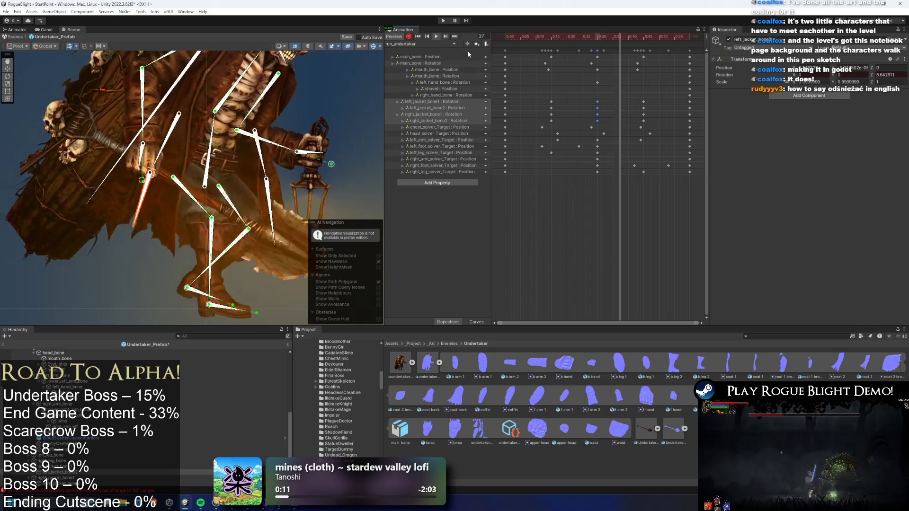
mouse_move(662, 105)
mouse_down()
mouse_move(548, 124)
mouse_move(586, 116)
mouse_up()
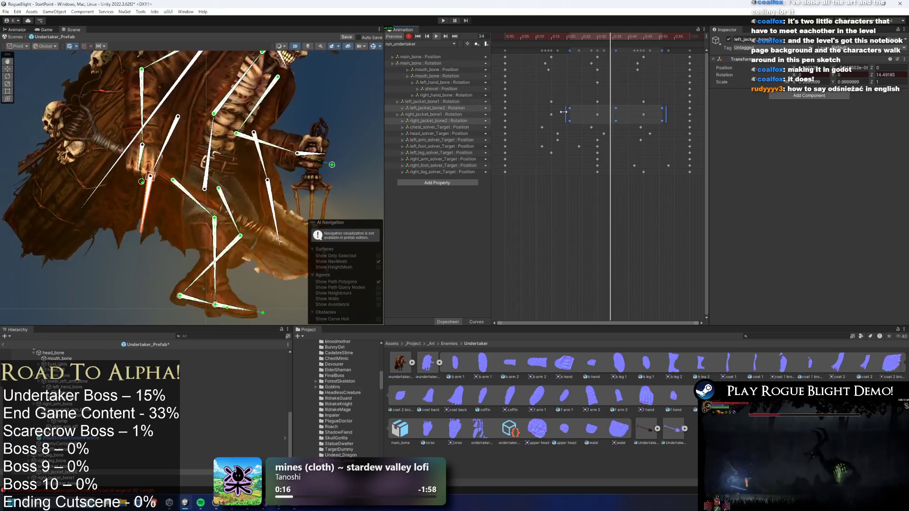
mouse_move(509, 93)
mouse_down()
mouse_move(658, 124)
mouse_move(619, 119)
mouse_up()
mouse_move(527, 80)
mouse_down()
mouse_move(516, 126)
mouse_move(505, 114)
mouse_up()
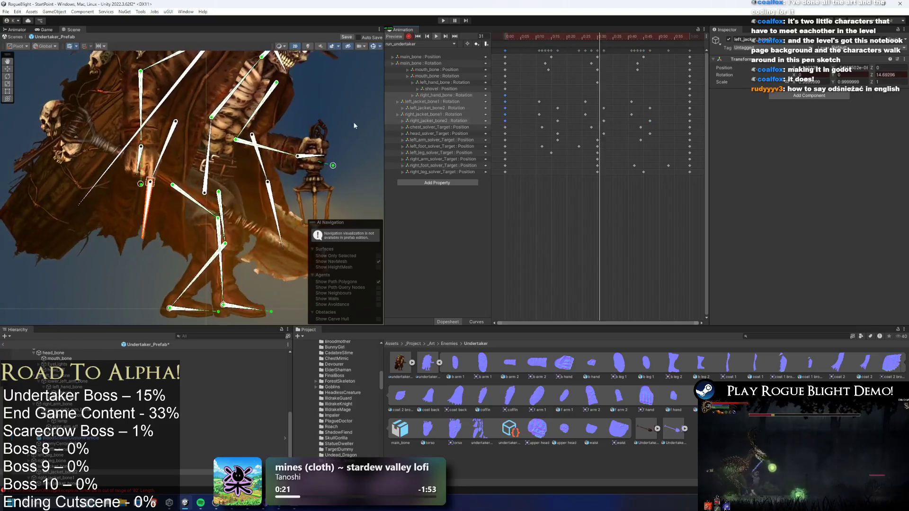
scroll(324, 105, down, 5)
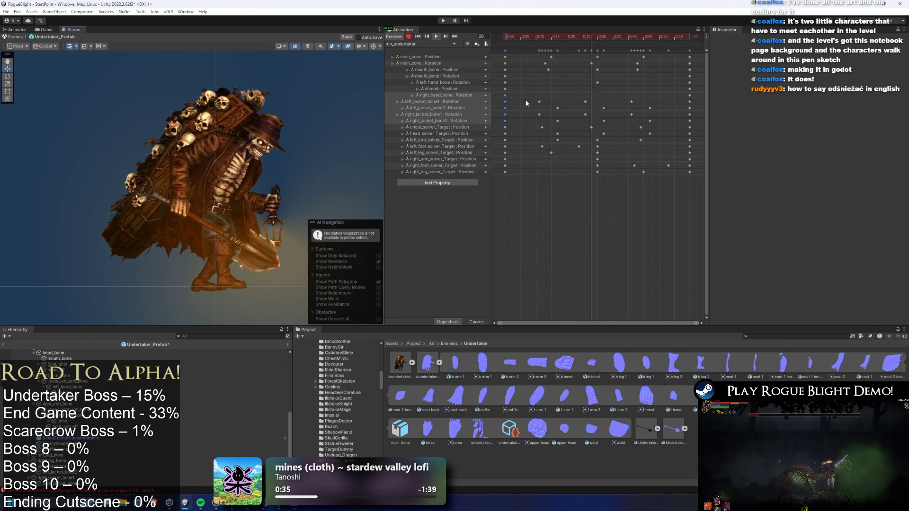
Paste jacket-bone keys at frame 25 and nudge them slightly earlier.
drag(529, 103, 663, 121)
click(568, 106)
key(ctrl+v)
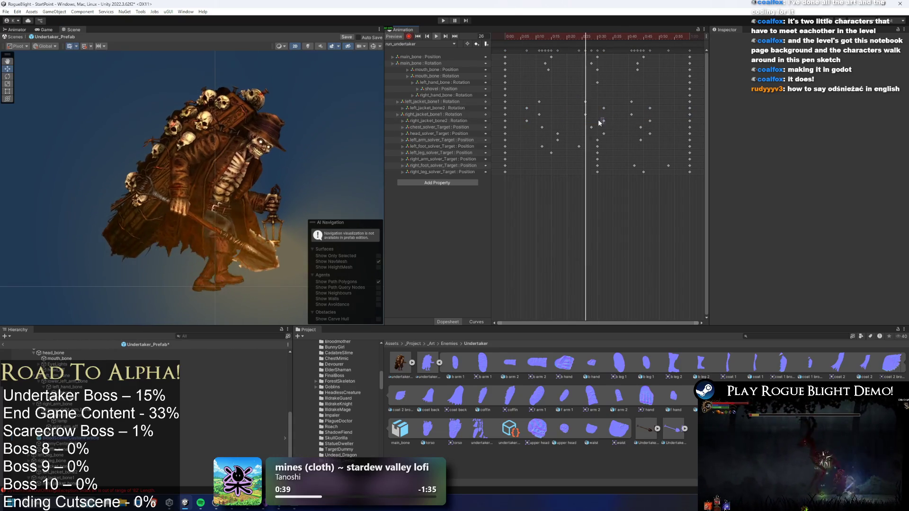
drag(603, 108, 573, 107)
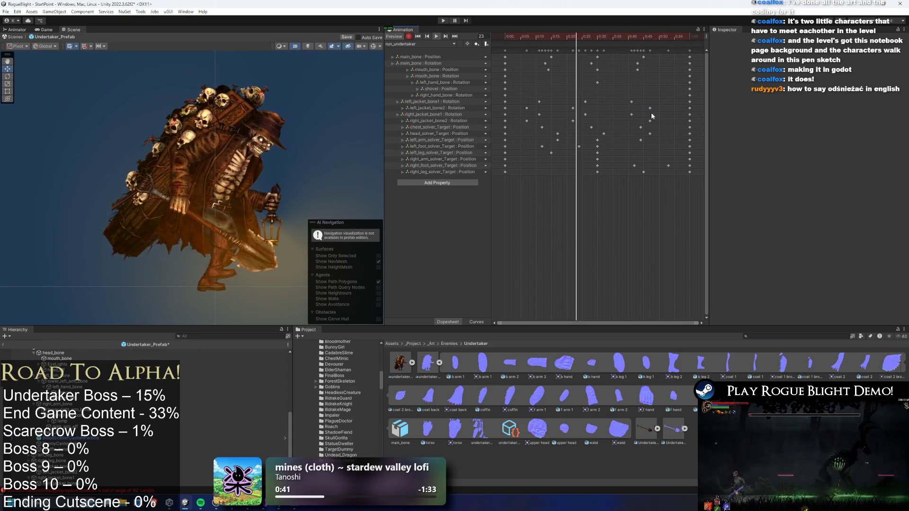
Stretch the jacket keys out in time, undo it, and reselect all jacket-bone keys.
mouse_move(662, 92)
mouse_down()
mouse_move(514, 127)
mouse_move(661, 109)
mouse_move(521, 121)
mouse_up()
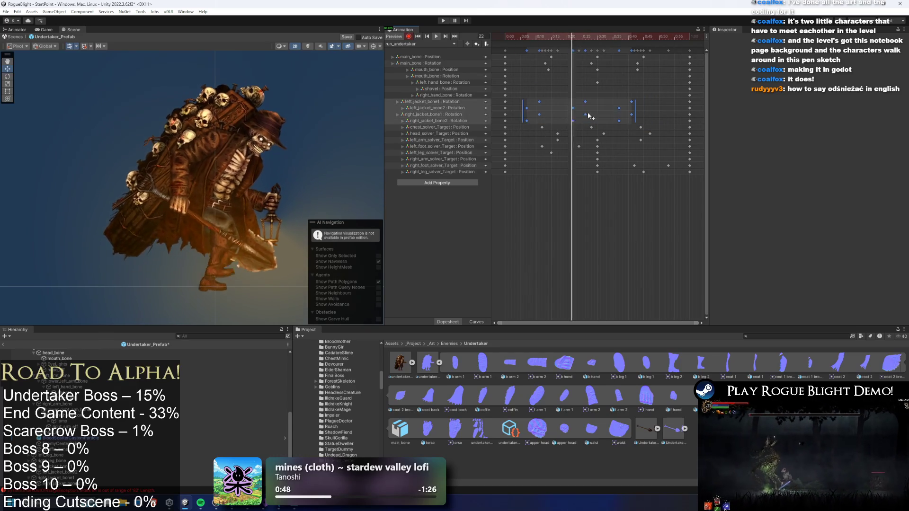
drag(632, 109, 664, 109)
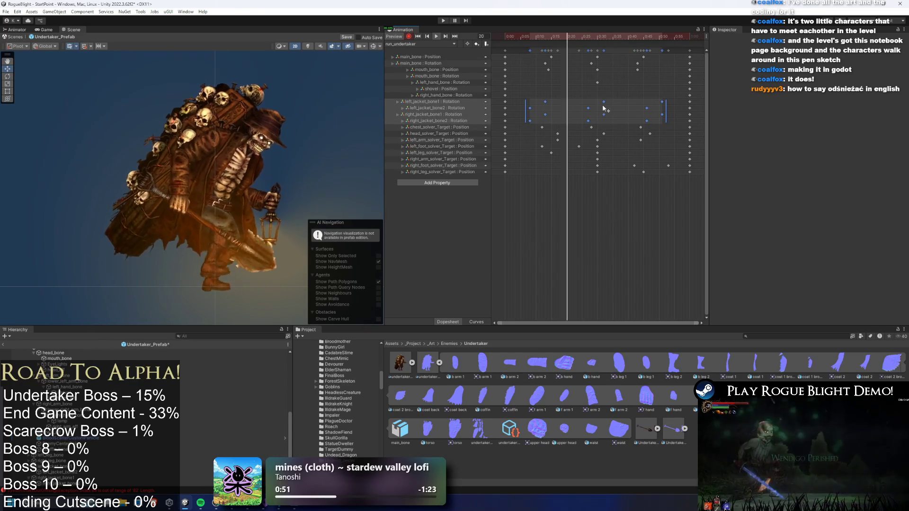
key(ctrl+z)
key(ctrl+z)
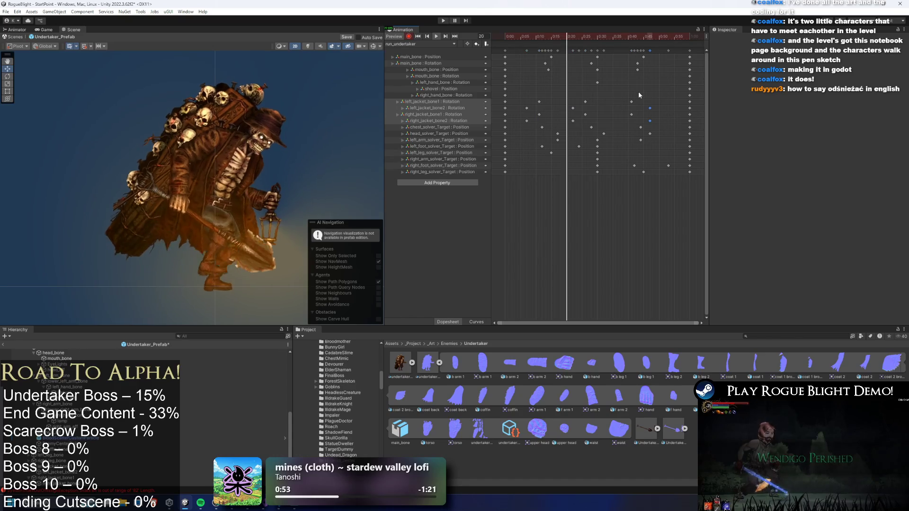
key(ctrl+z)
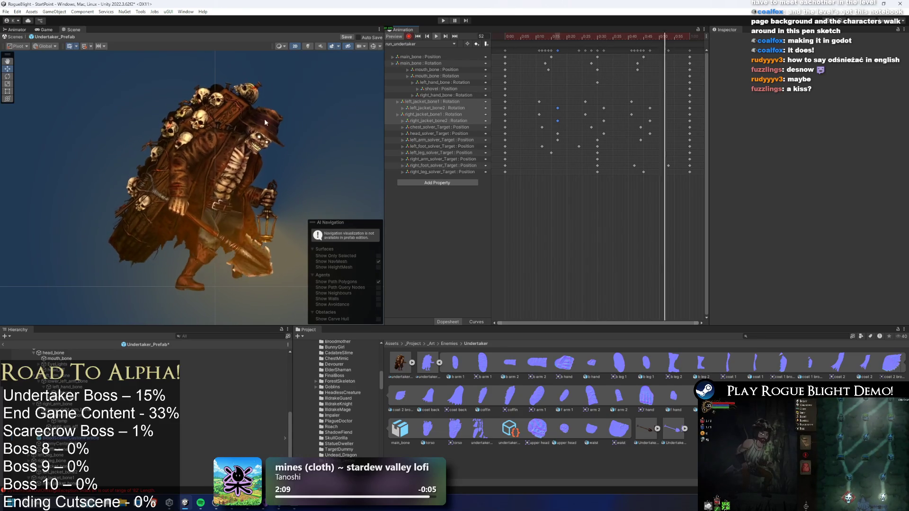
drag(503, 98, 698, 123)
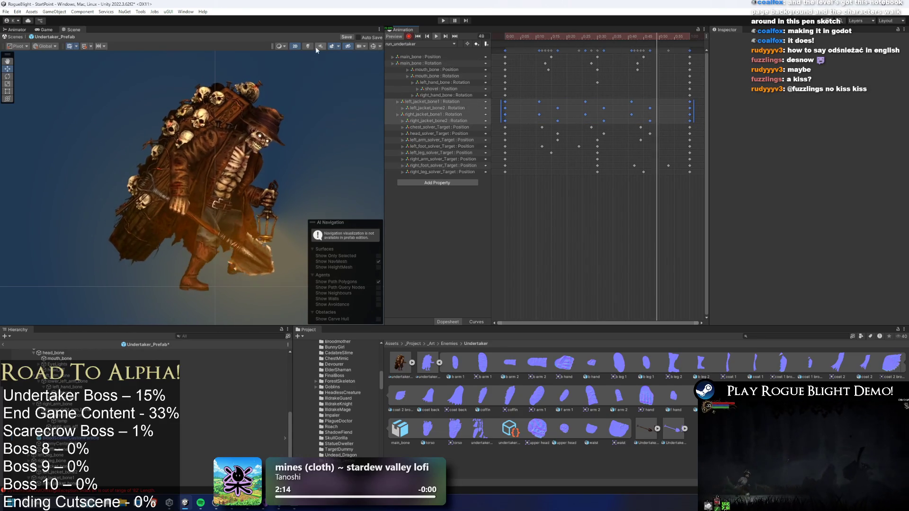
click(419, 43)
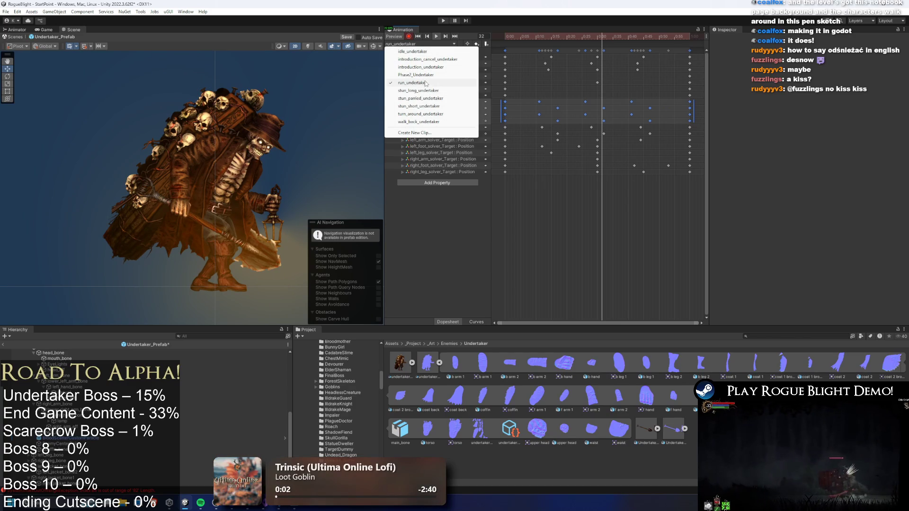
In walk_back_undertaker, stretch the jacket keys out to 1:30, then select the early ones.
click(428, 123)
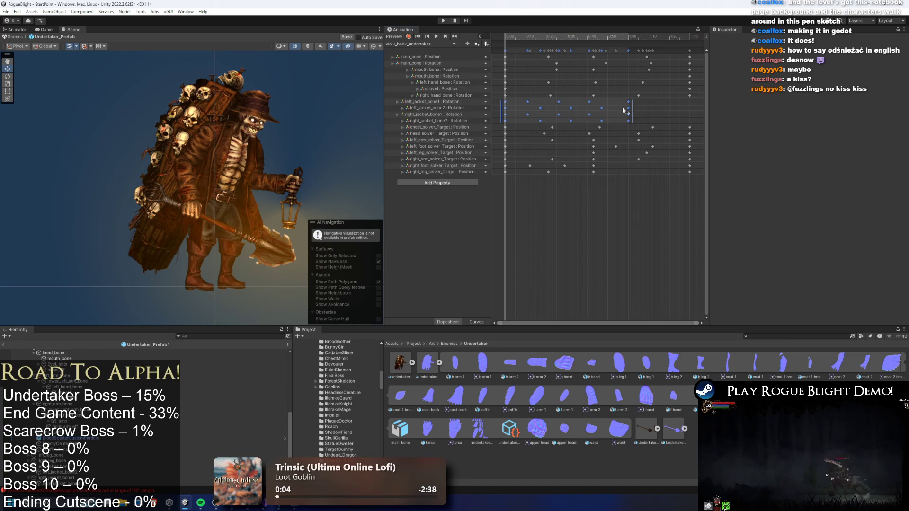
drag(630, 111, 692, 113)
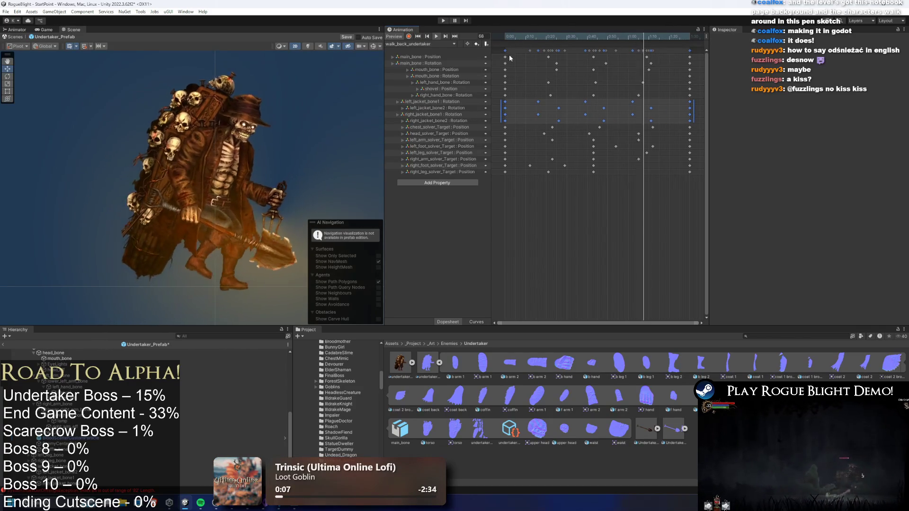
click(649, 110)
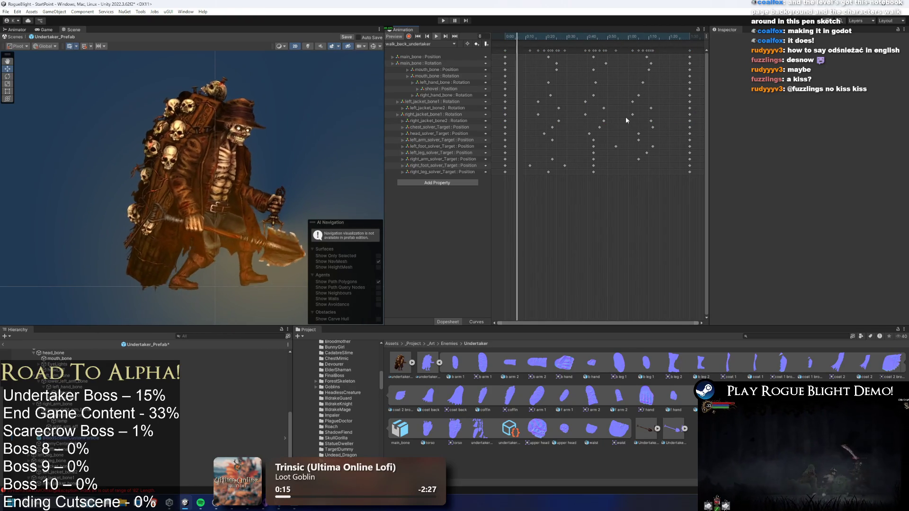
mouse_move(528, 98)
mouse_down()
mouse_move(564, 118)
mouse_move(644, 123)
mouse_move(545, 121)
mouse_up()
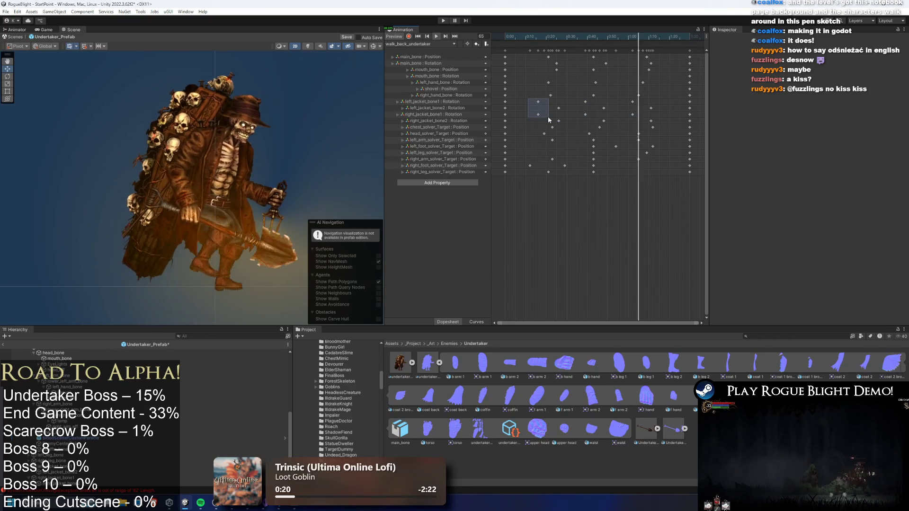
drag(549, 119, 549, 120)
Rotate the right jacket bone slightly at frame 16 and play the clip back.
click(530, 50)
click(539, 38)
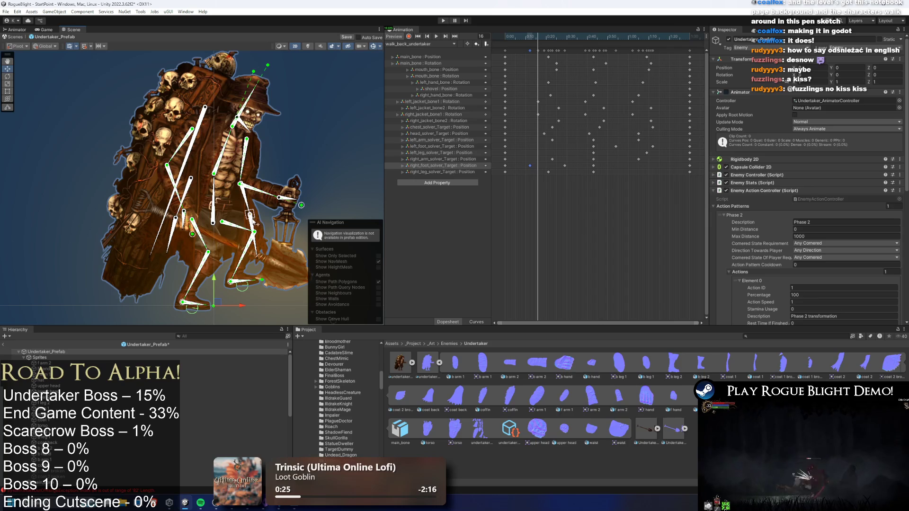
click(251, 208)
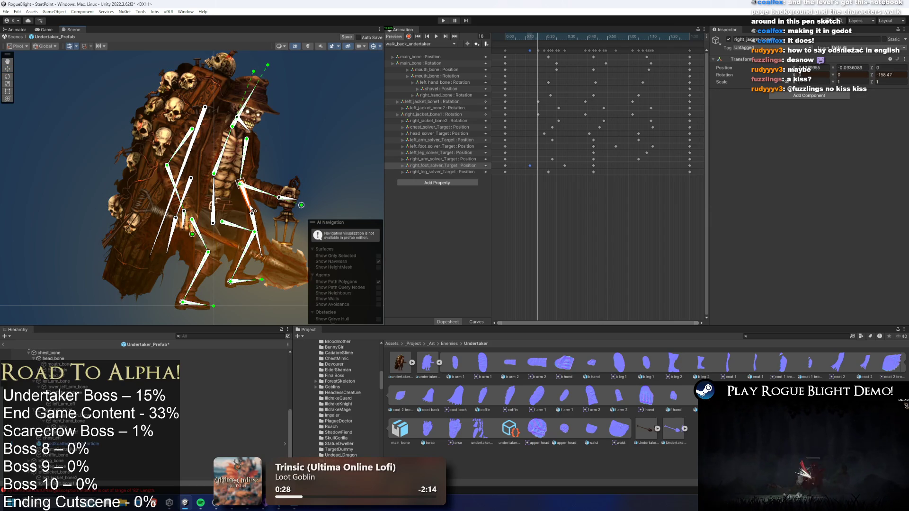
drag(240, 183, 238, 186)
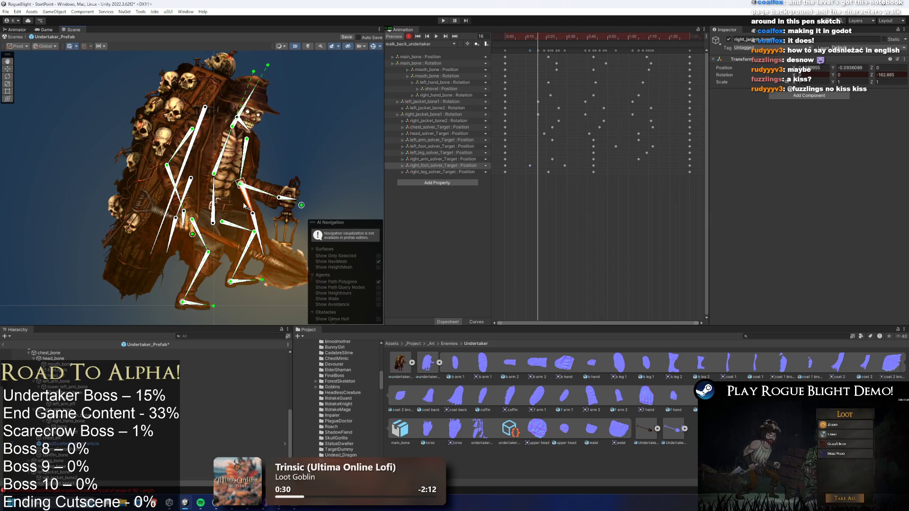
drag(548, 54, 680, 41)
click(436, 36)
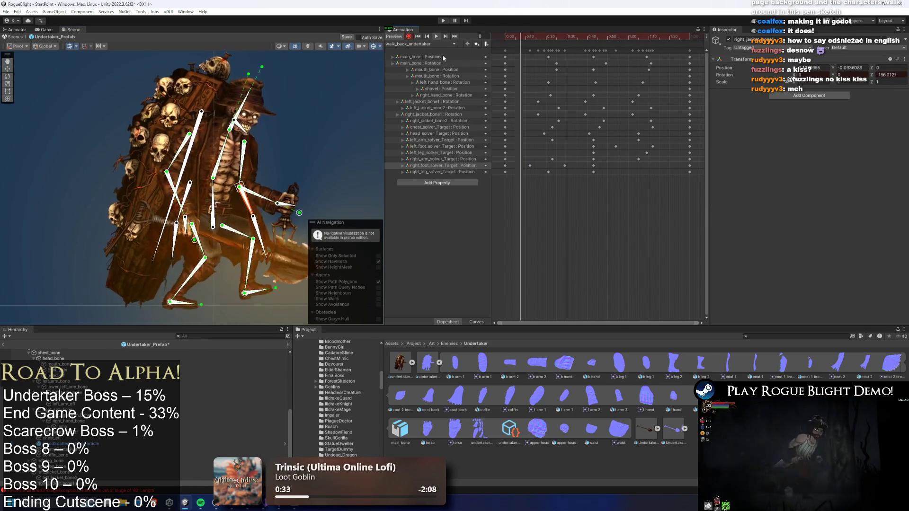
click(345, 94)
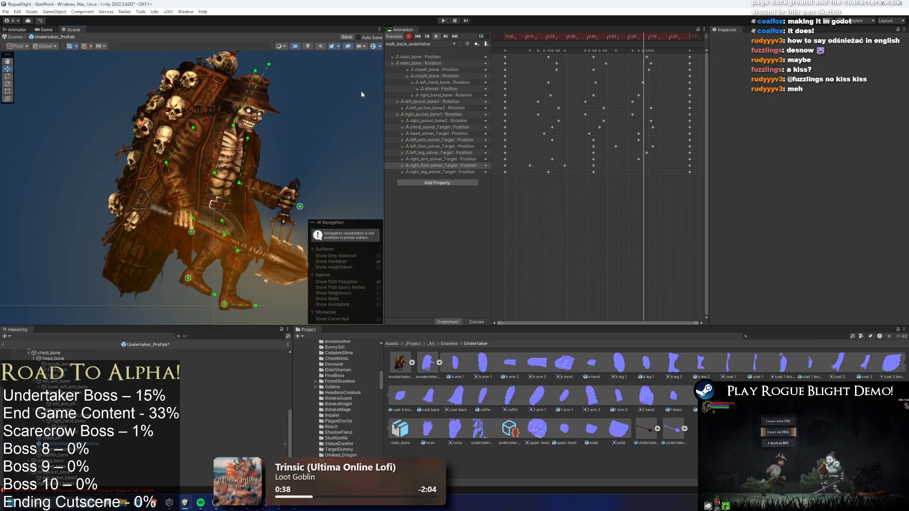
click(430, 43)
In turn_around_undertaker with recording on, rotate the left and right jacket bones at frame 20.
click(421, 114)
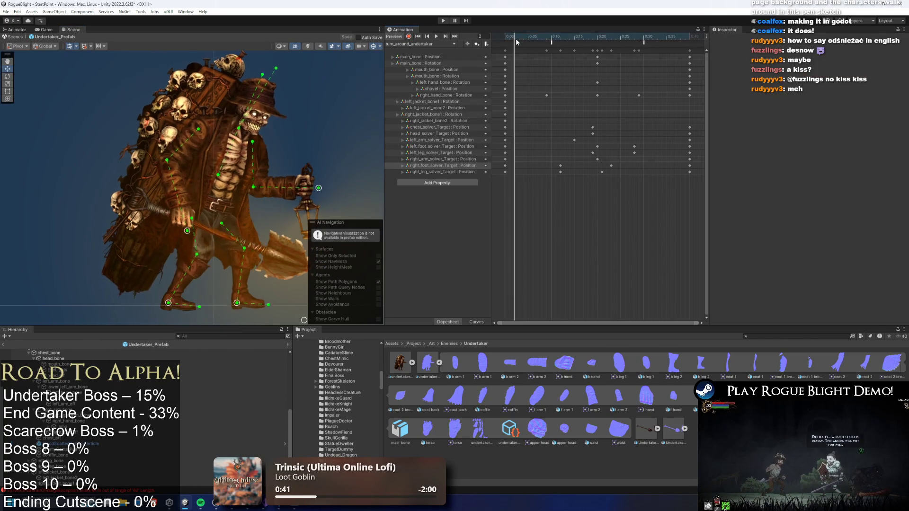
click(408, 36)
click(597, 37)
scroll(175, 204, up, 2)
click(175, 205)
drag(175, 205, 257, 210)
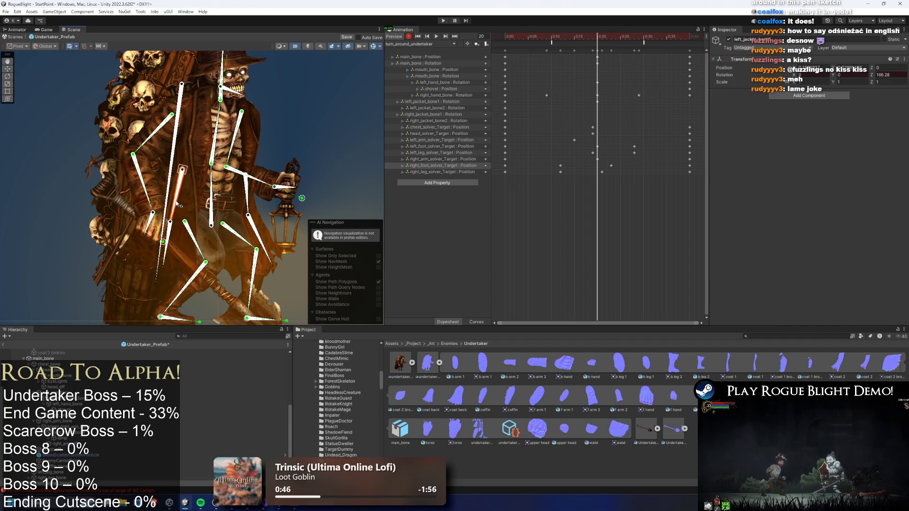
click(251, 208)
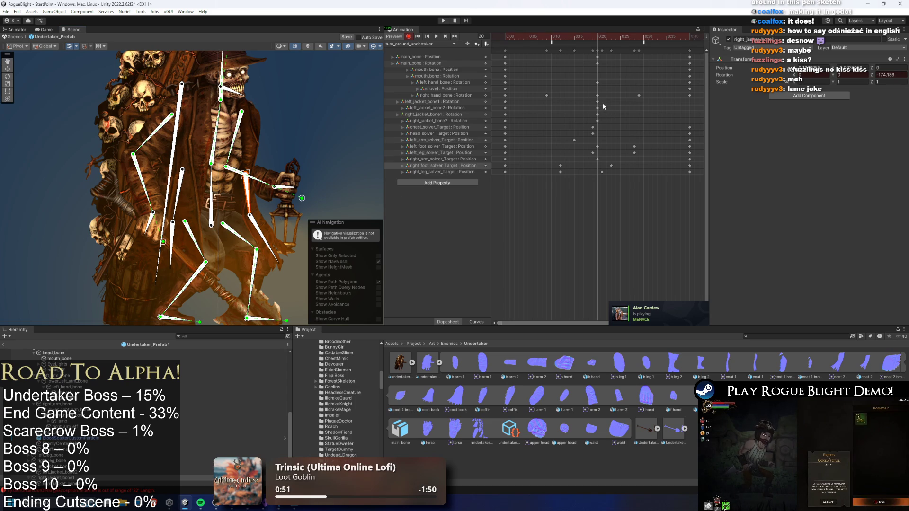
Nudge a left jacket key later and paste the first jacket keys at the clip's end.
mouse_move(598, 104)
mouse_down()
mouse_move(611, 109)
mouse_move(604, 127)
mouse_move(589, 98)
mouse_move(571, 111)
mouse_move(598, 119)
mouse_up()
drag(516, 98, 496, 124)
click(691, 35)
key(ctrl+v)
key(space)
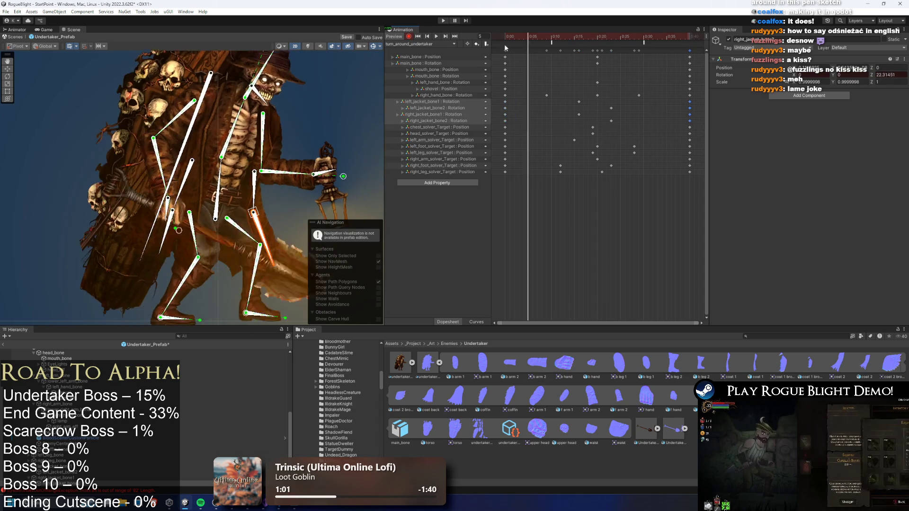
click(420, 43)
click(438, 122)
click(420, 44)
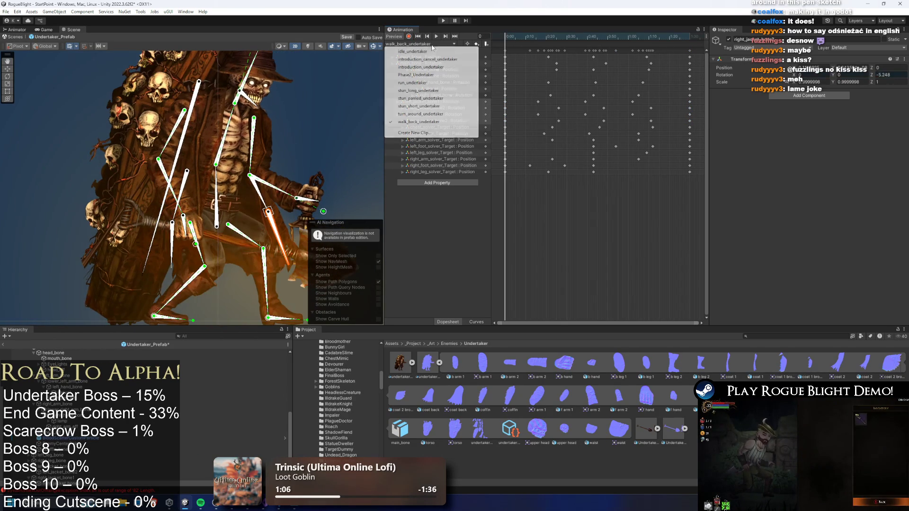
Show Phase2_Undertaker at frame 11, then start the game and load a save slot.
click(416, 75)
mouse_move(519, 37)
mouse_down()
mouse_move(556, 38)
mouse_move(539, 38)
mouse_up()
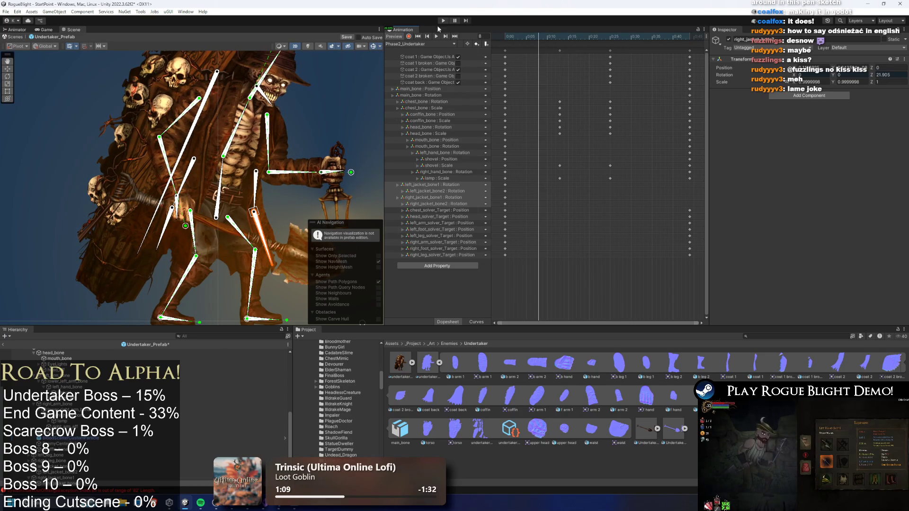
key(Return)
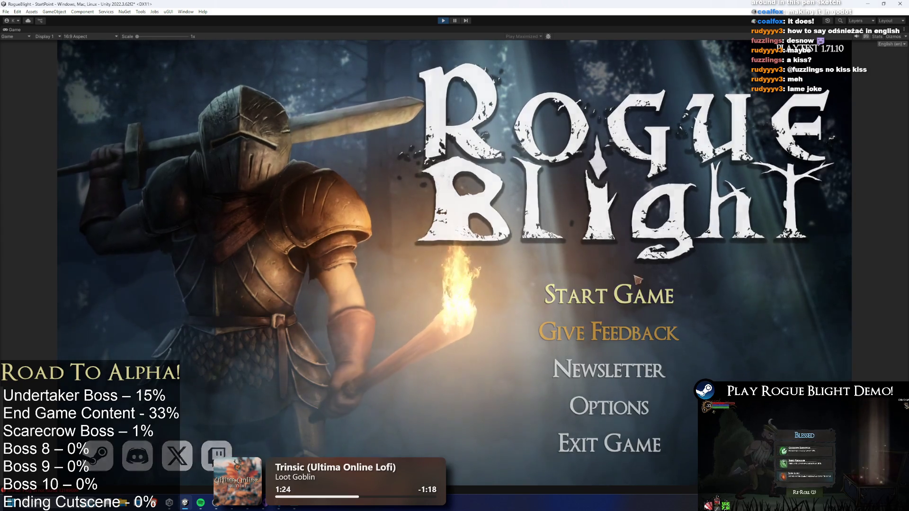
click(611, 290)
click(660, 244)
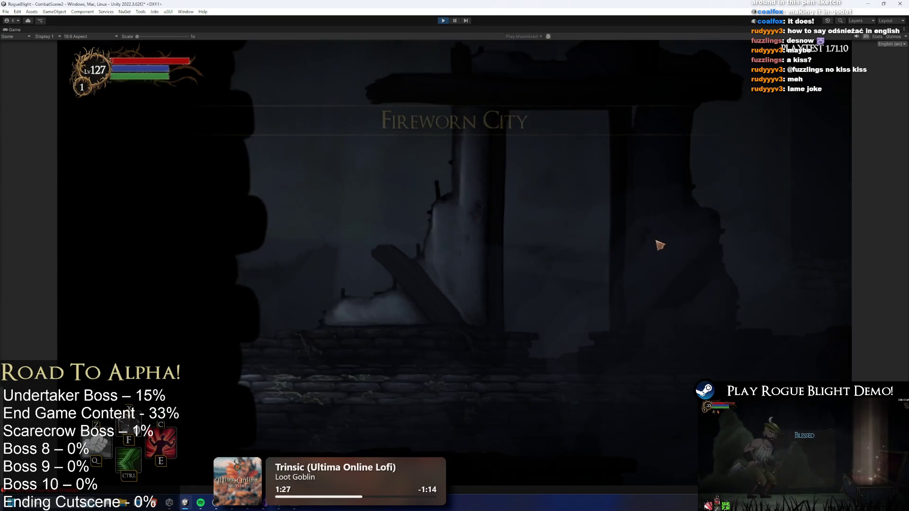
Move back and forth under and past the Undertaker boss to watch its attacks.
key(d)
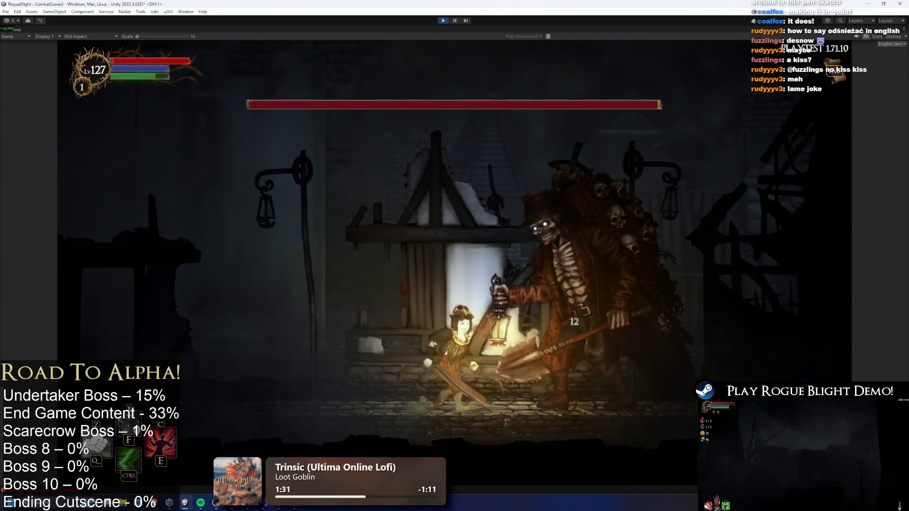
key(a)
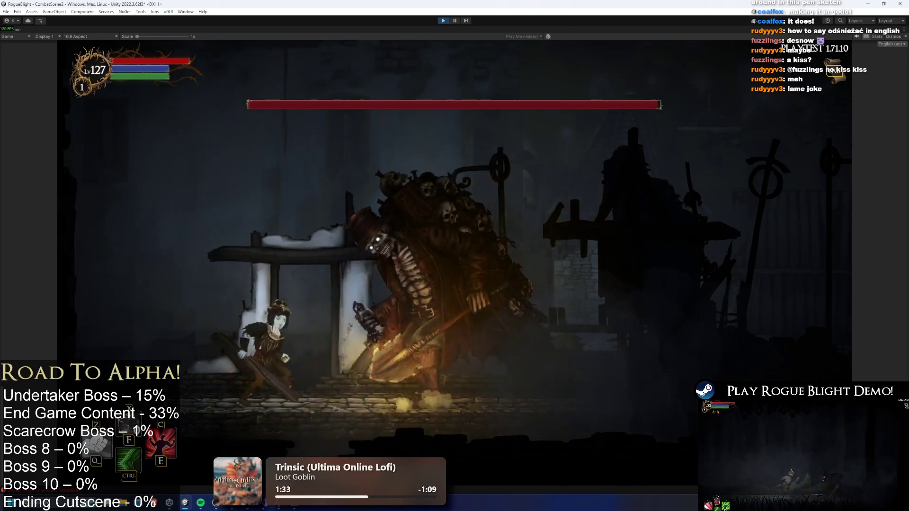
key(d)
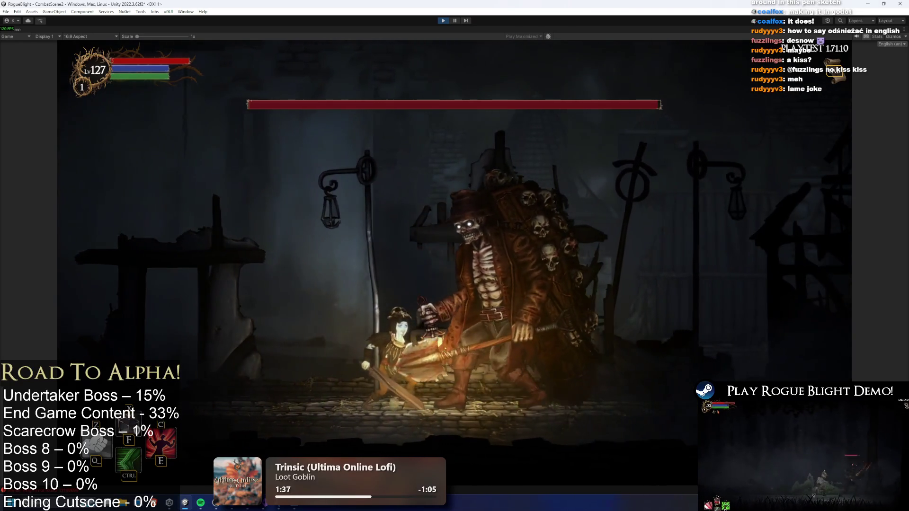
key(a)
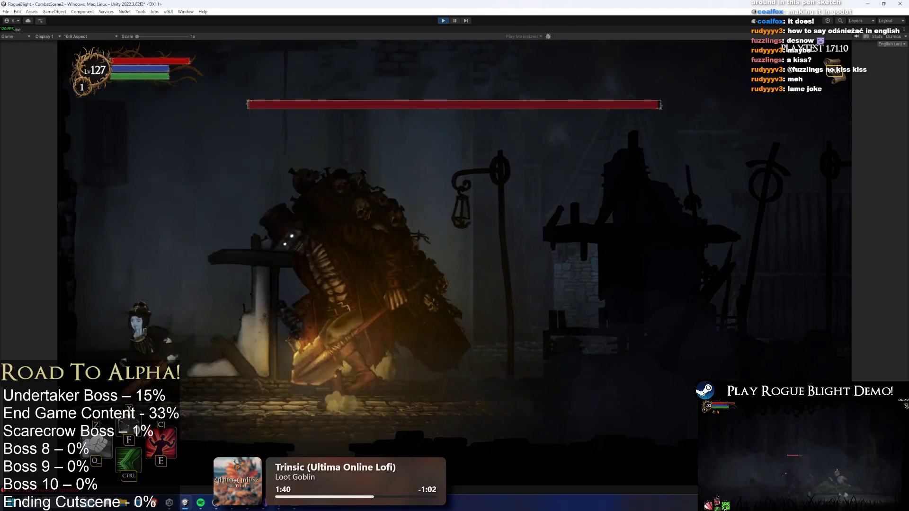
key(d)
key(d)
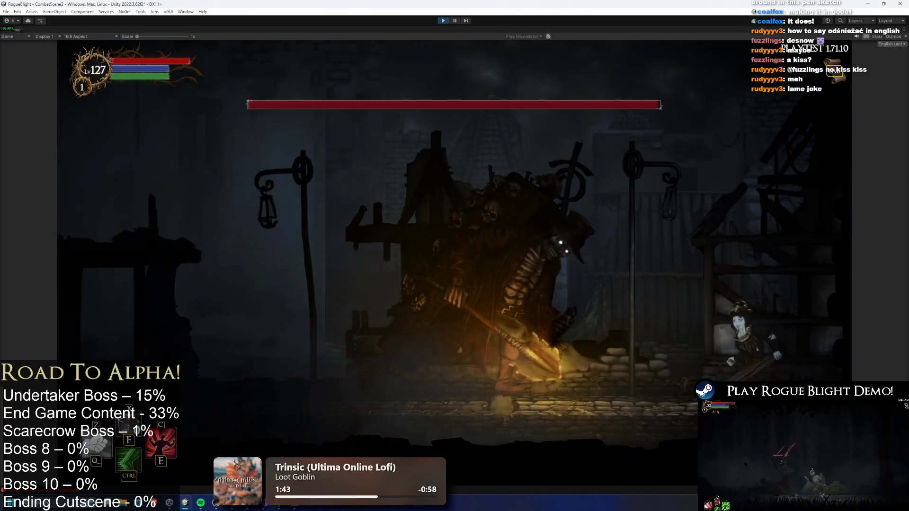
key(a)
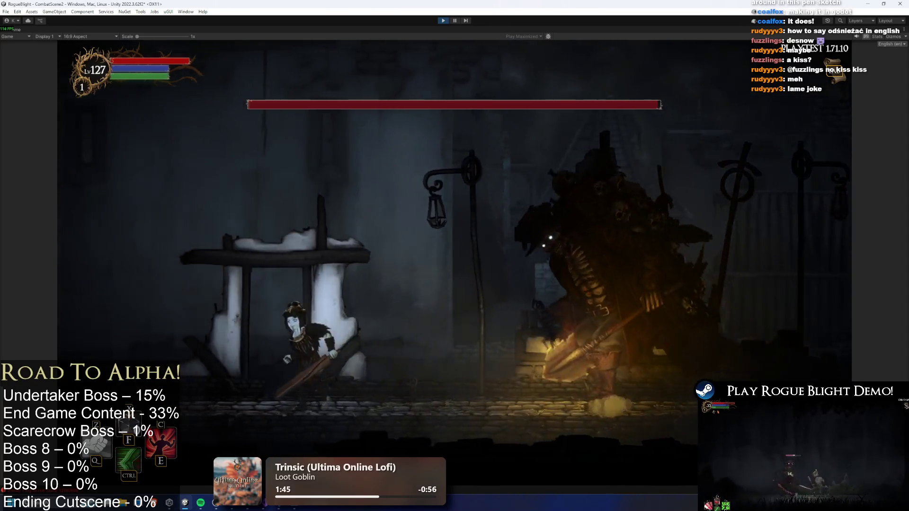
key(a)
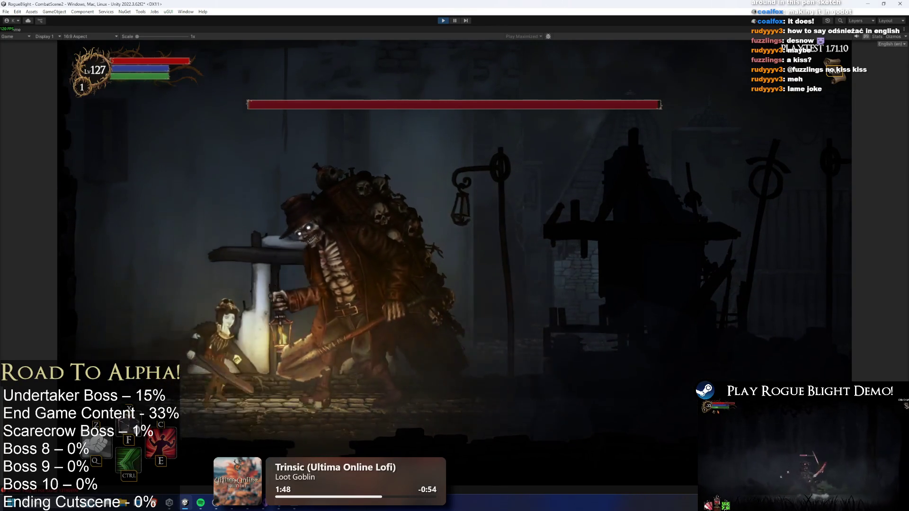
Dash and run around the boss, then enable cheats and set enemy health to 1 with F1 and F2.
key(1)
key(a)
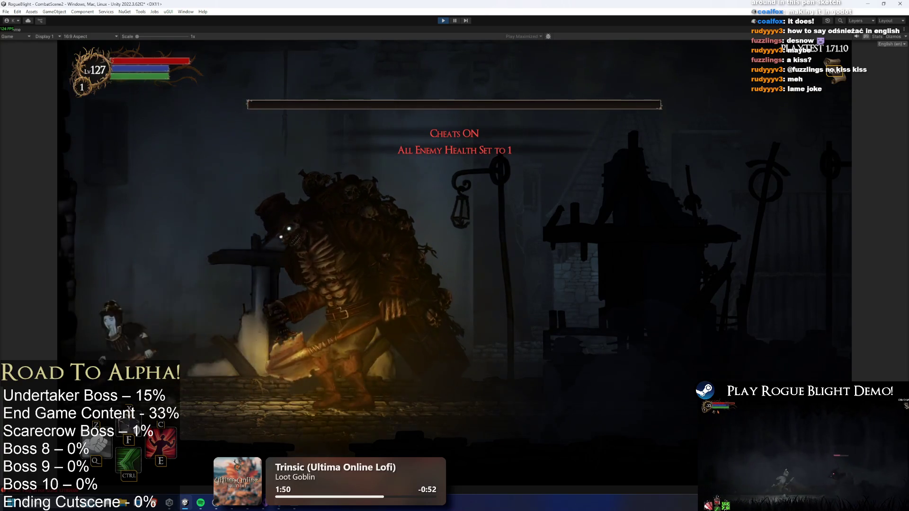
key(Tab)
key(d)
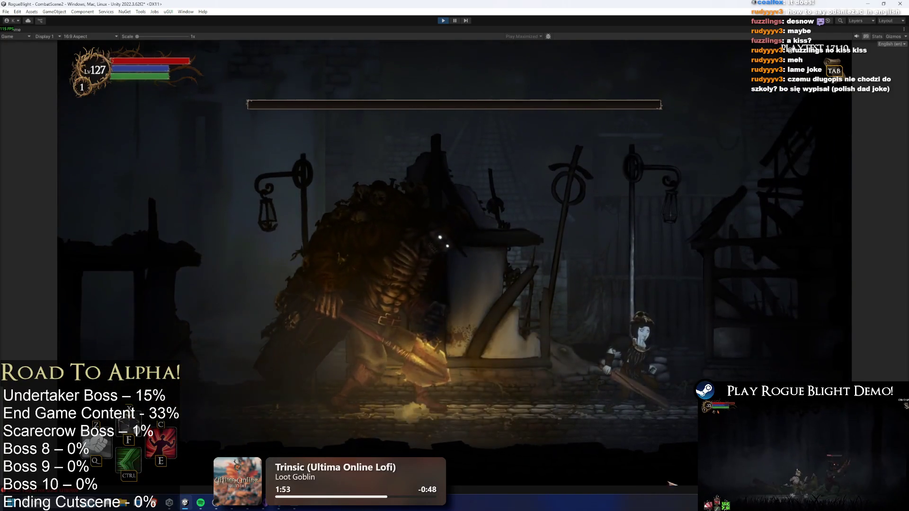
key(a)
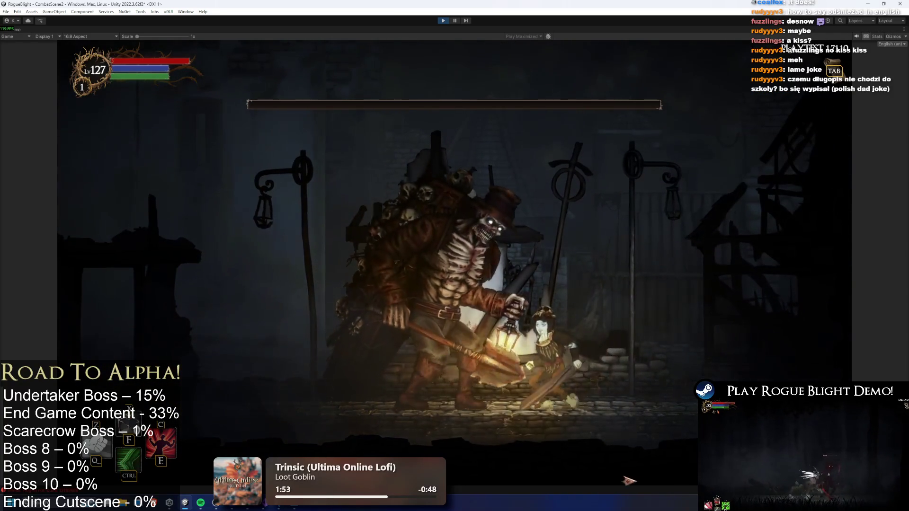
key(d)
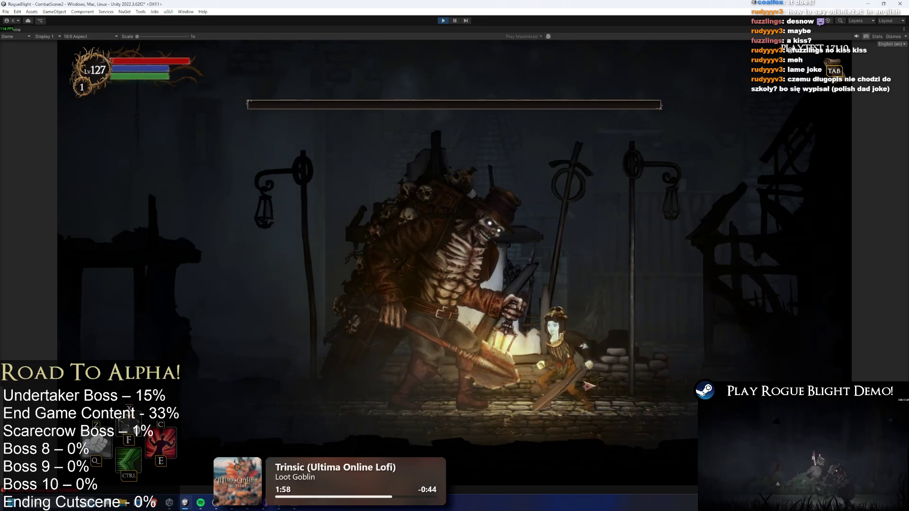
key(d)
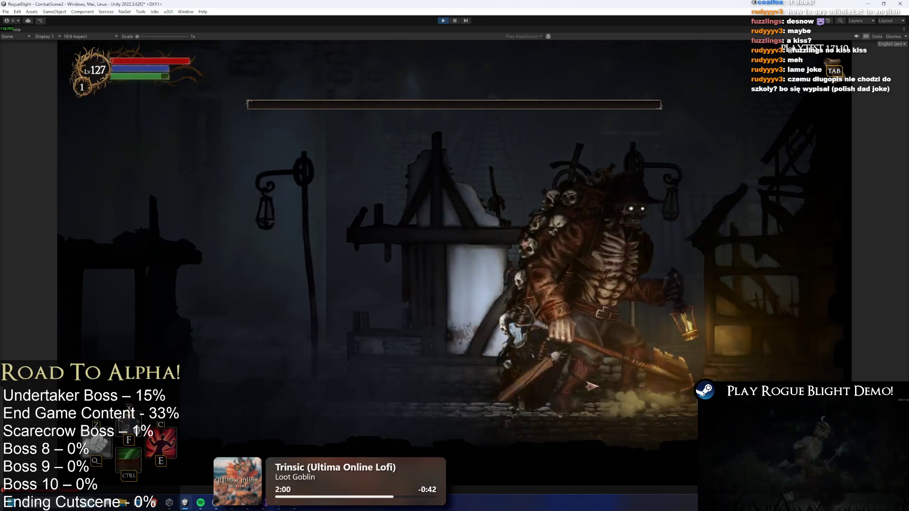
key(a)
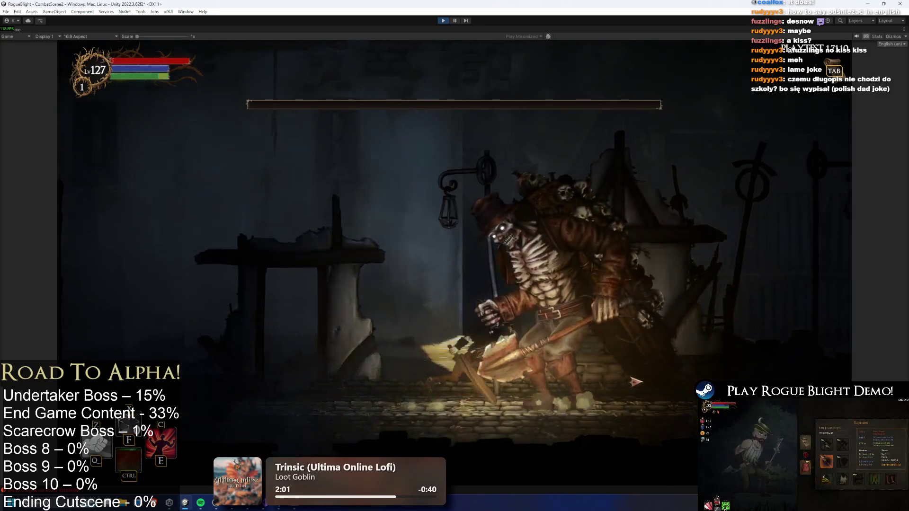
key(a)
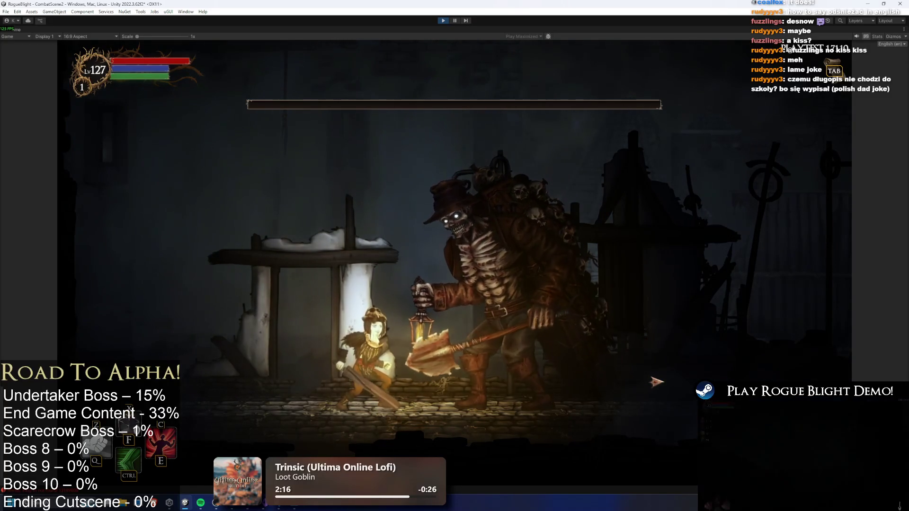
key(F1)
key(F2)
Restore enemy health with F3, slash the boss, and back away as it advances.
key(F3)
key(d)
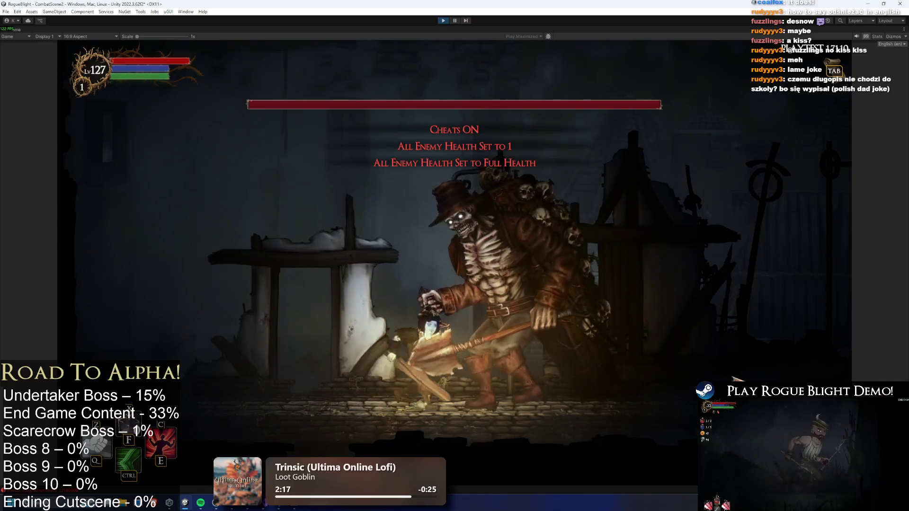
click(656, 381)
key(a)
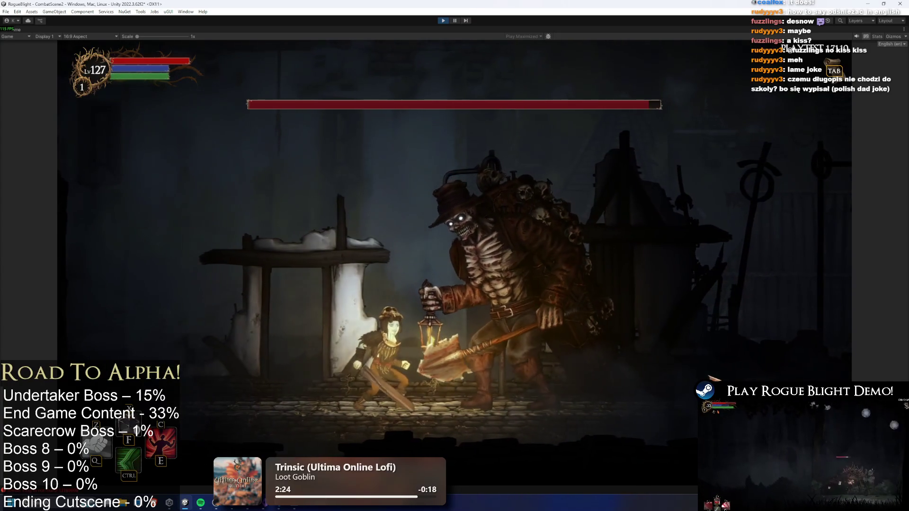
key(d)
key(a)
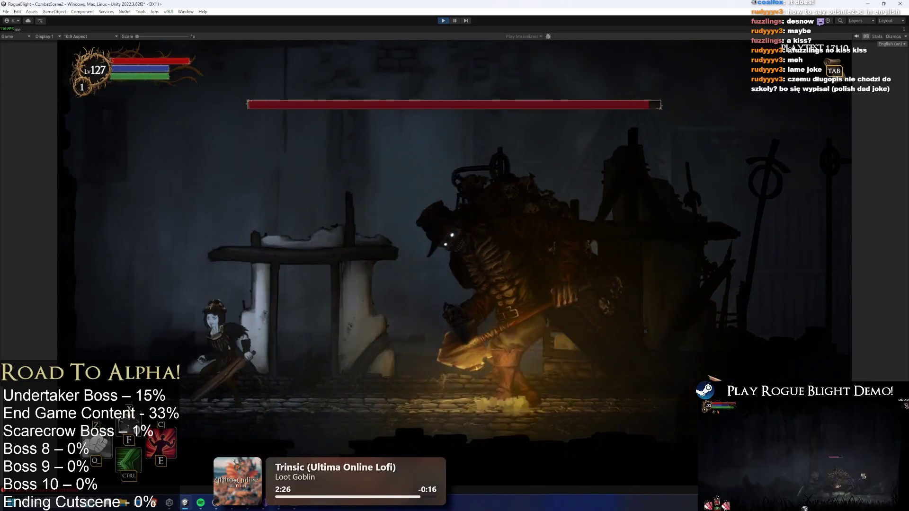
key(a)
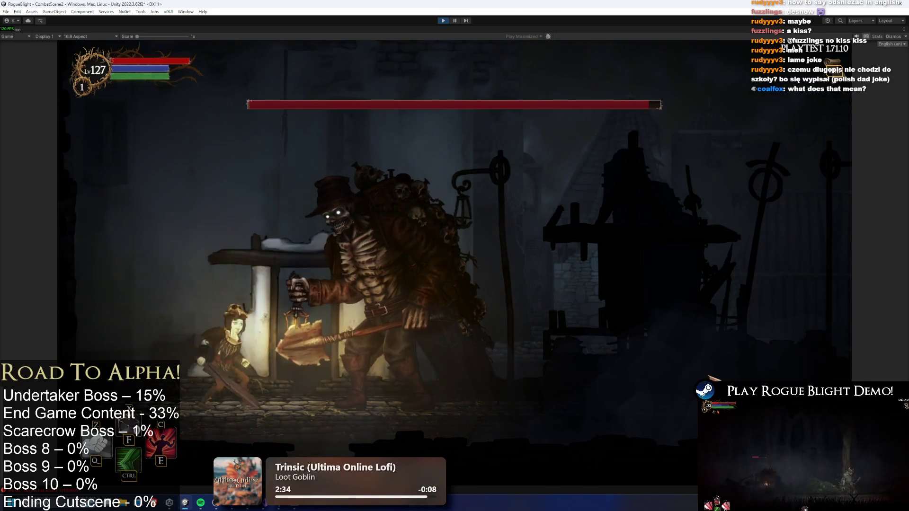
Dodge under the boss's swings and dash around it, then stop the playtest.
key(d)
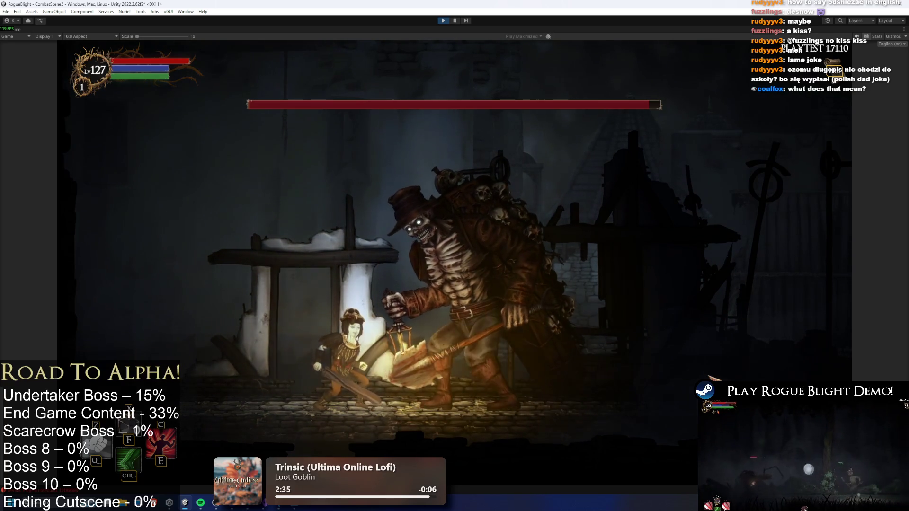
key(a)
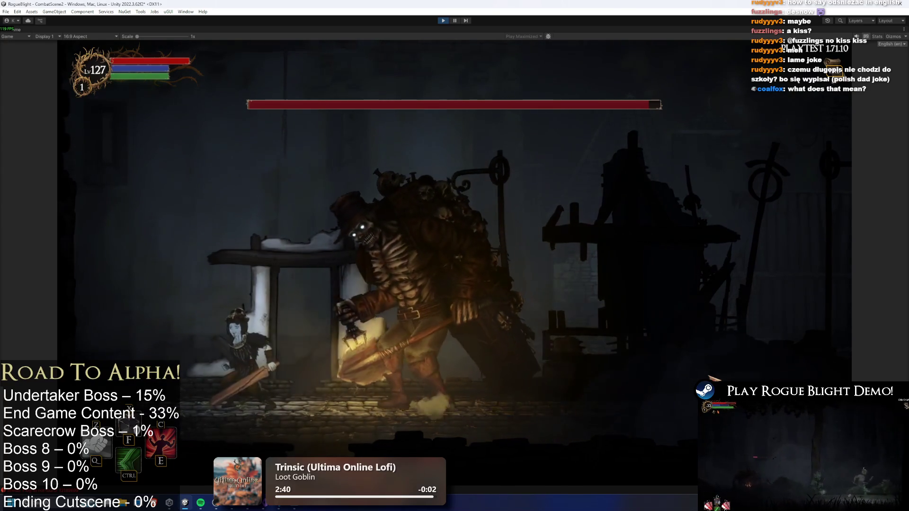
key(d)
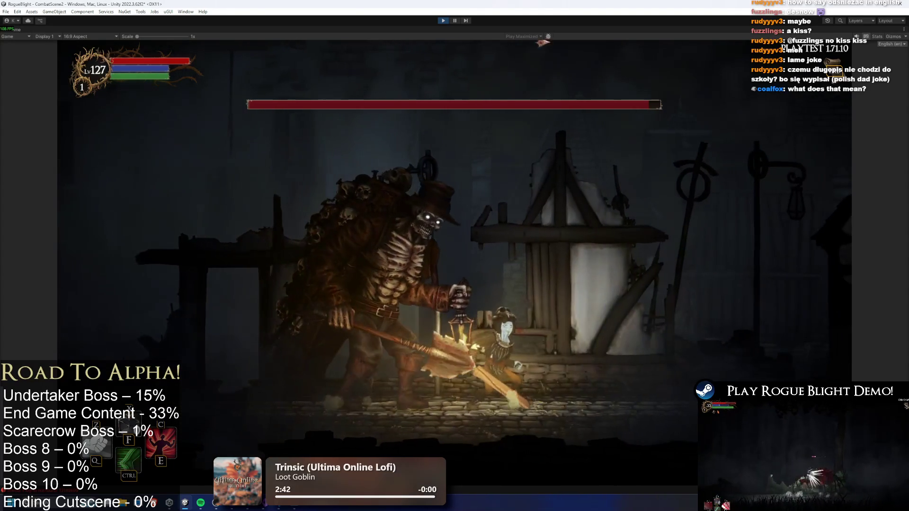
key(ctrl)
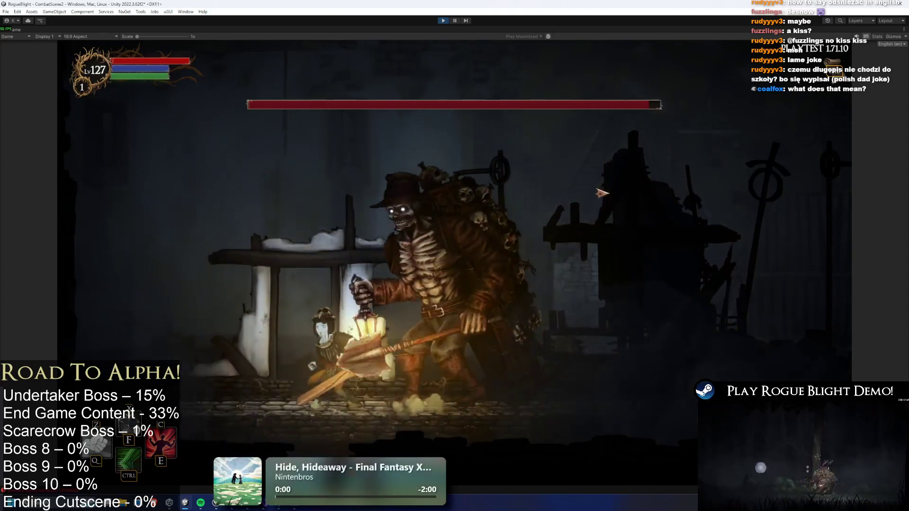
key(a)
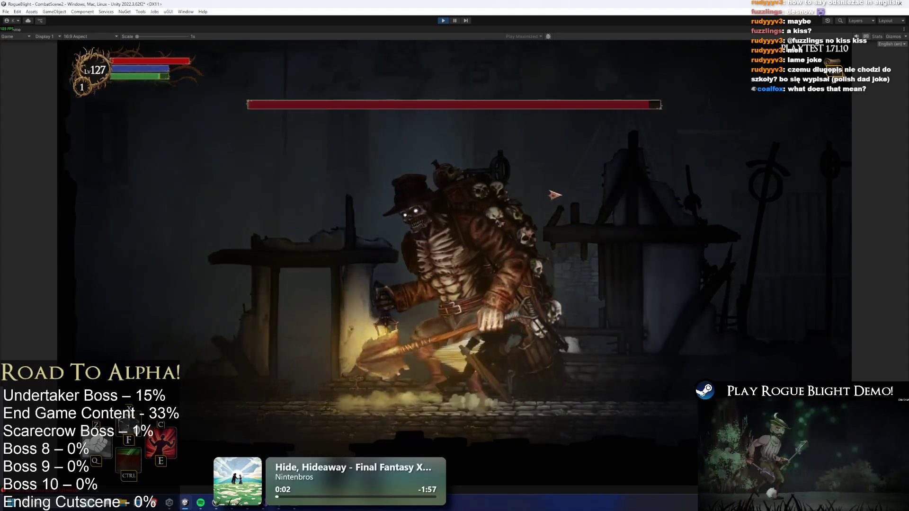
key(d)
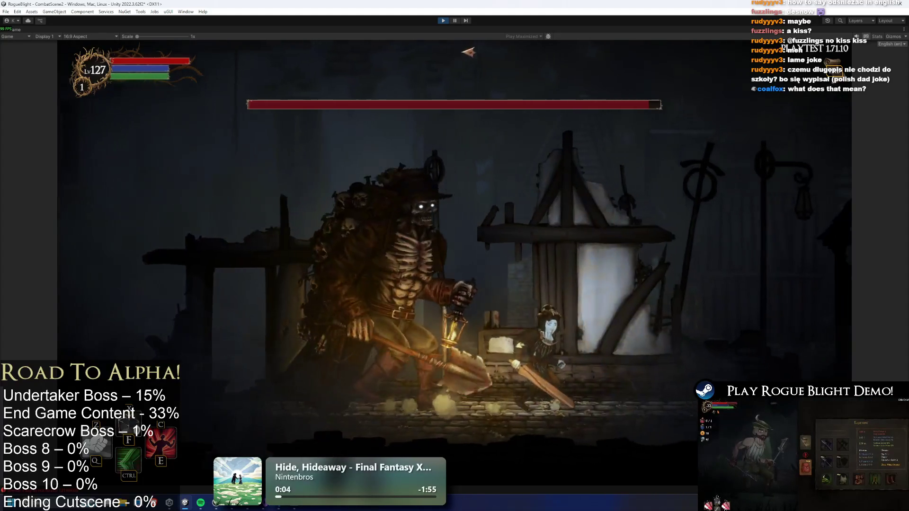
key(ctrl+p)
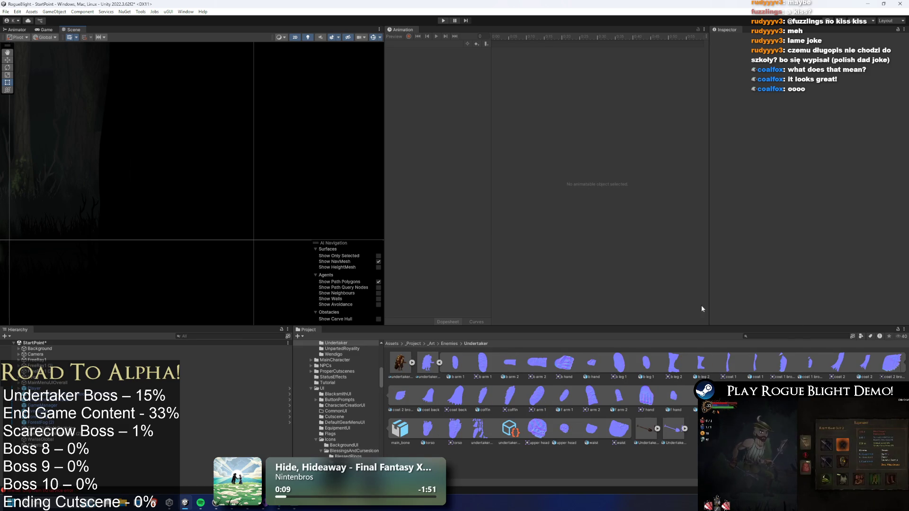
Search the project for 'undead prefab' and inspect the undead wizard and goblin mage prefabs.
click(799, 336)
text(undead prefab)
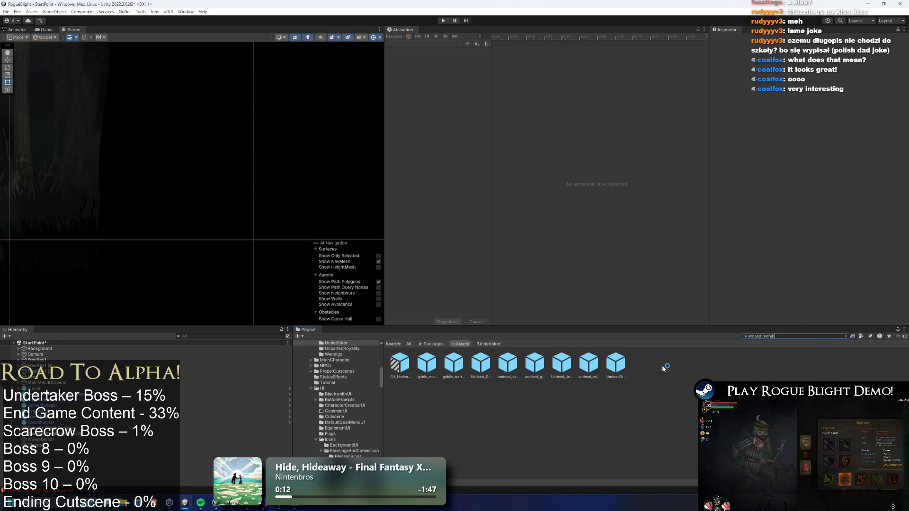
click(588, 362)
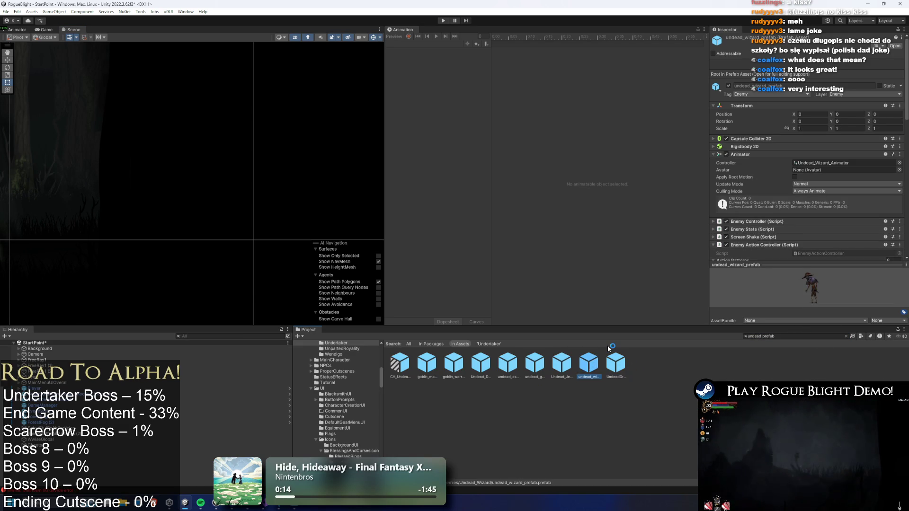
key(Left)
key(Left)
key(Left)
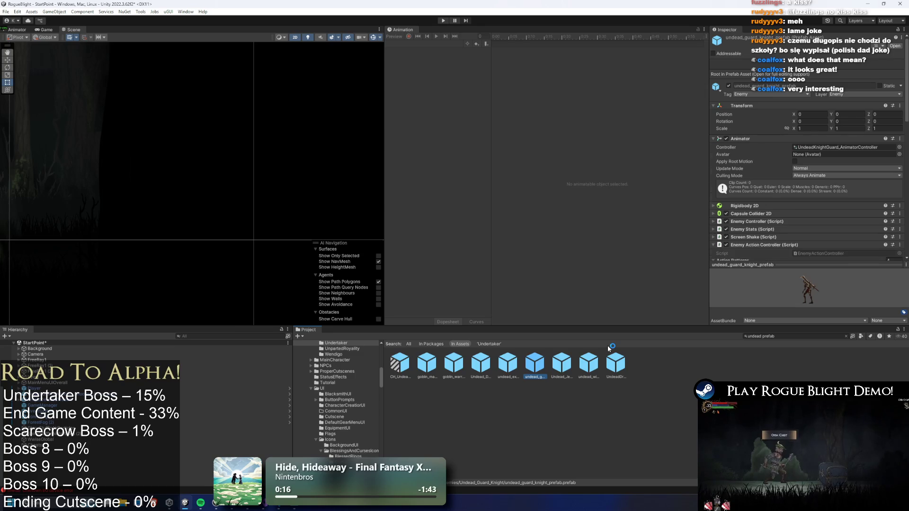
key(Left)
click(794, 335)
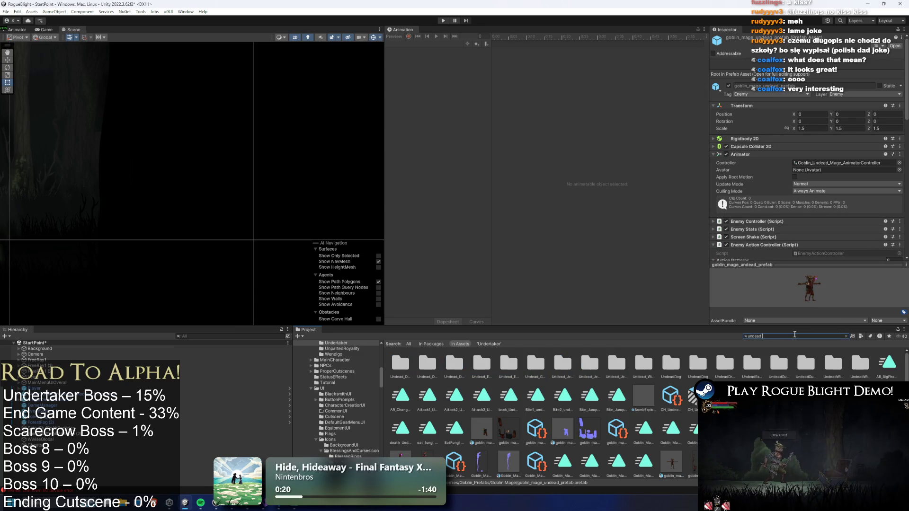
Change the search to 'undert' and open the Undertaker prefab for editing.
text(undertaker prefa)
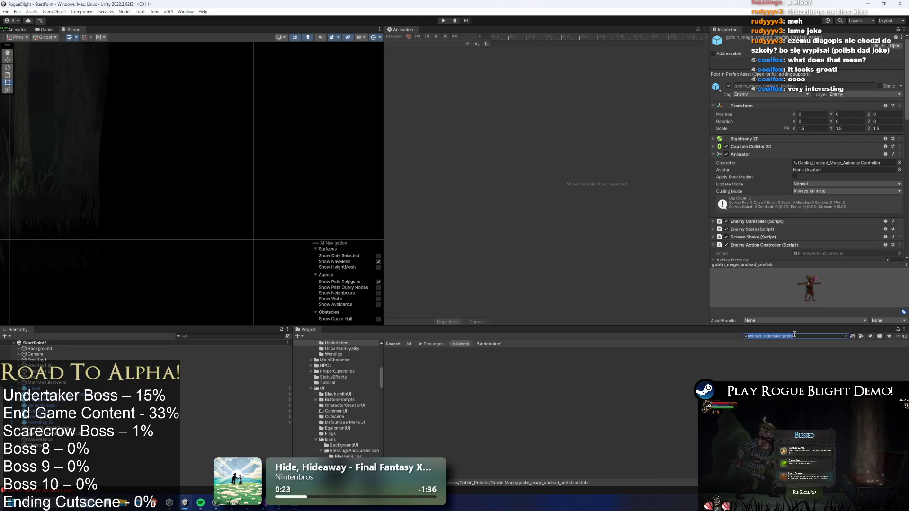
key(ctrl+a)
text(undert)
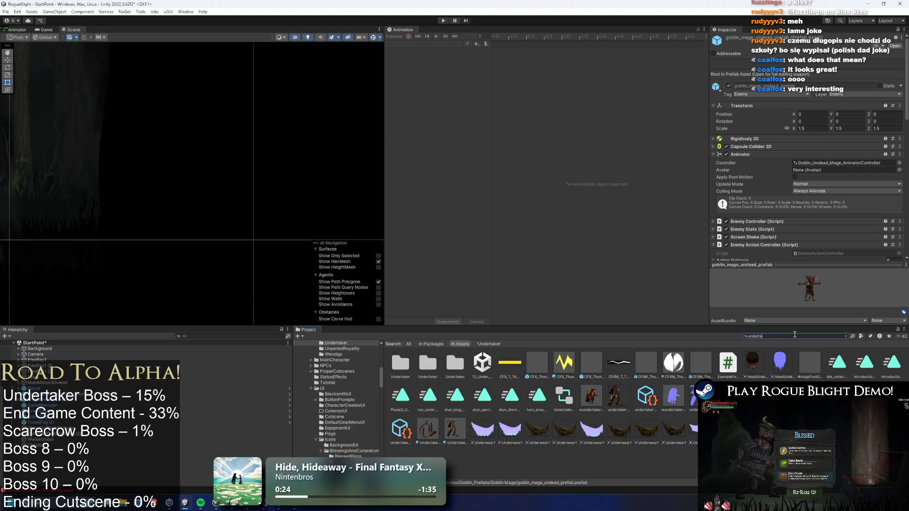
text(ker prefa)
double_click(399, 363)
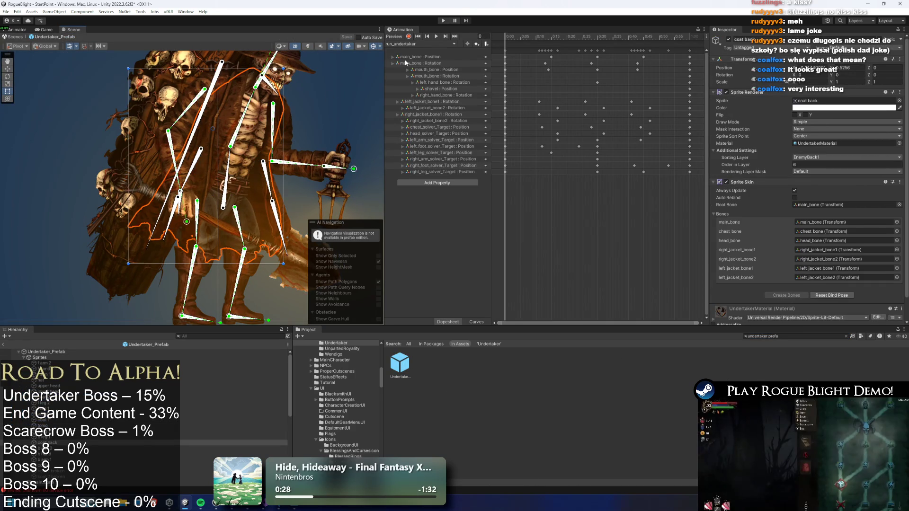
Switch to Phase2_Undertaker and select the hand, torso and head sprites, framing them.
click(418, 44)
click(412, 75)
click(610, 38)
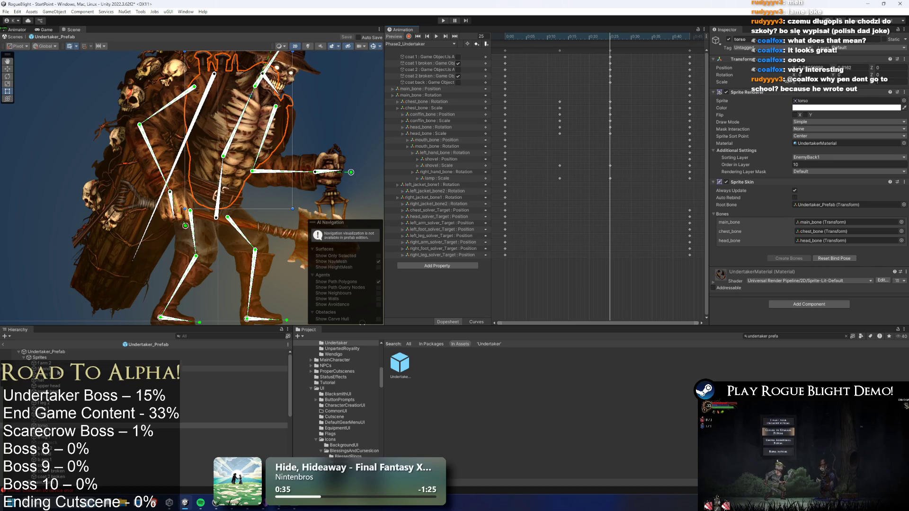
scroll(186, 200, up, 1)
click(179, 207)
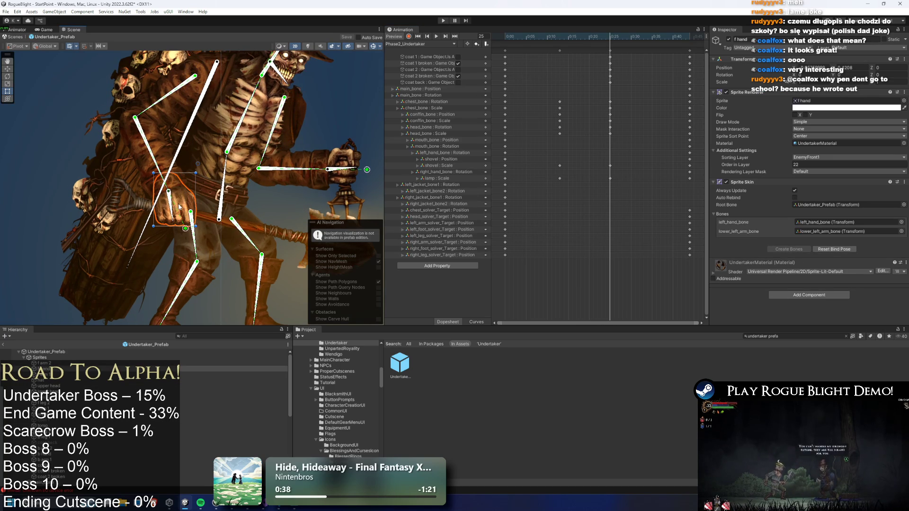
click(351, 157)
shift+click(276, 103)
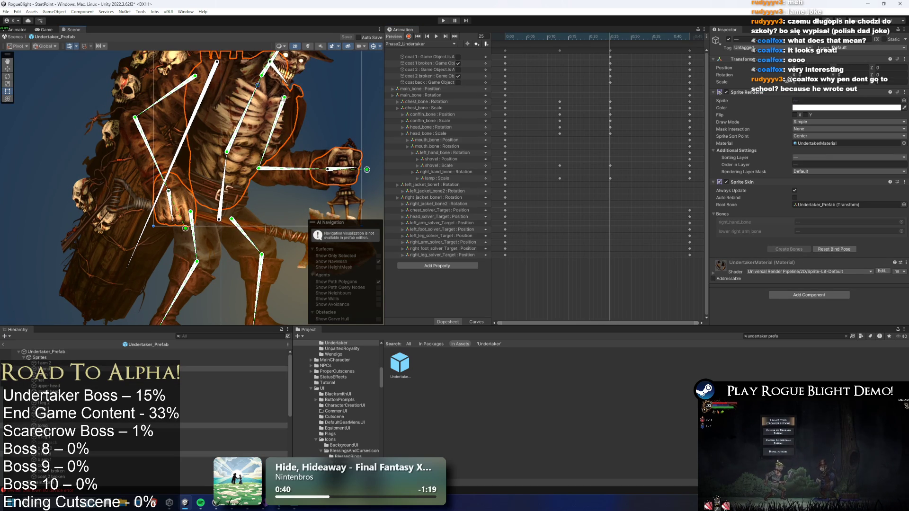
shift+click(299, 67)
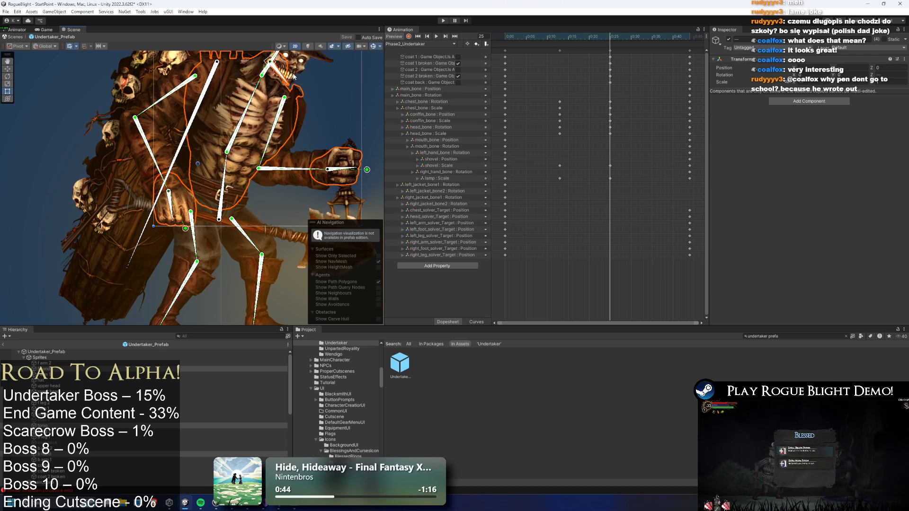
key(f)
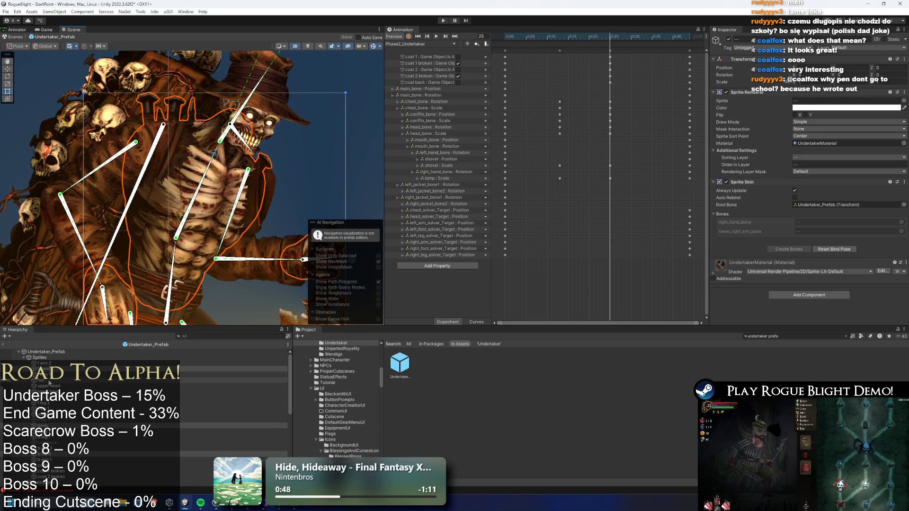
Add more body sprite rows to the selection, ending with the upper head.
scroll(61, 422, down, 2)
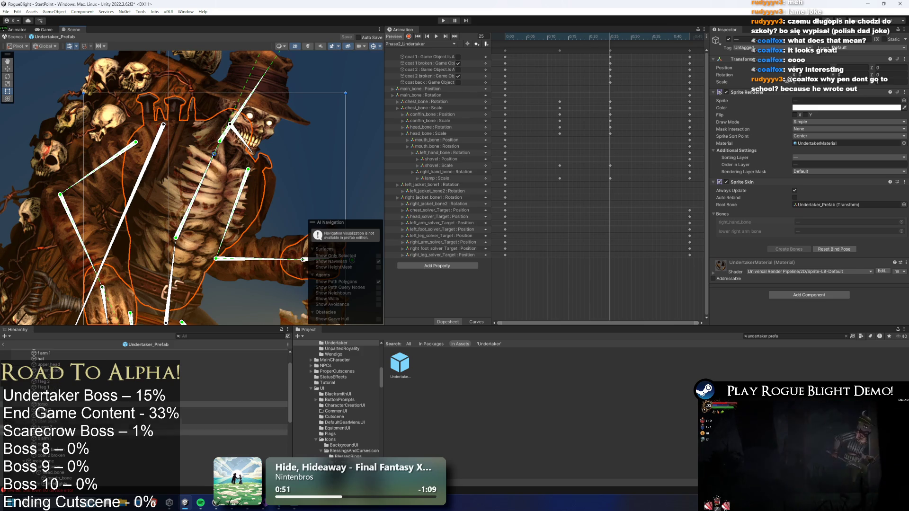
scroll(61, 423, up, 2)
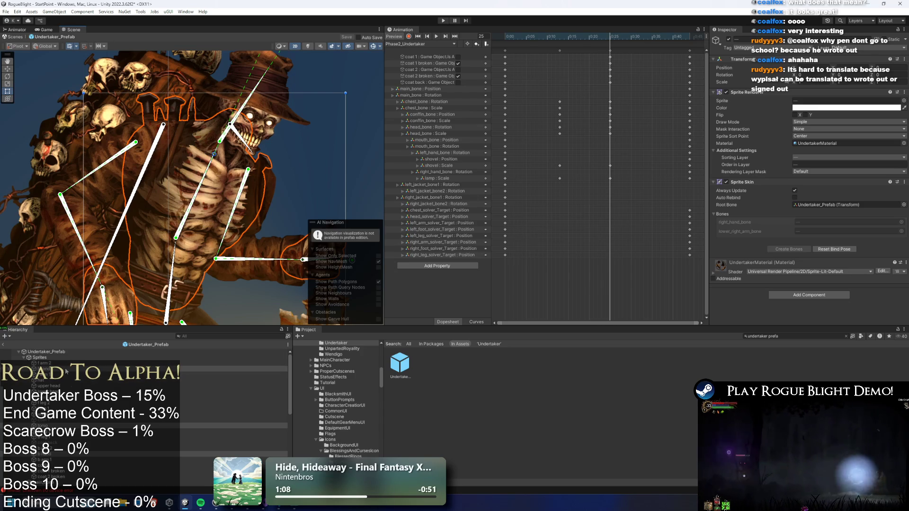
scroll(80, 393, down, 2)
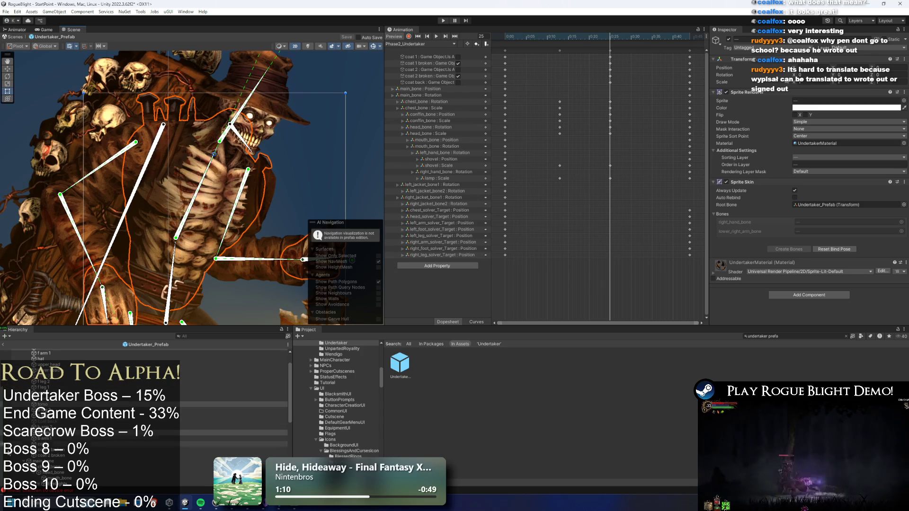
scroll(79, 392, up, 2)
scroll(76, 391, down, 2)
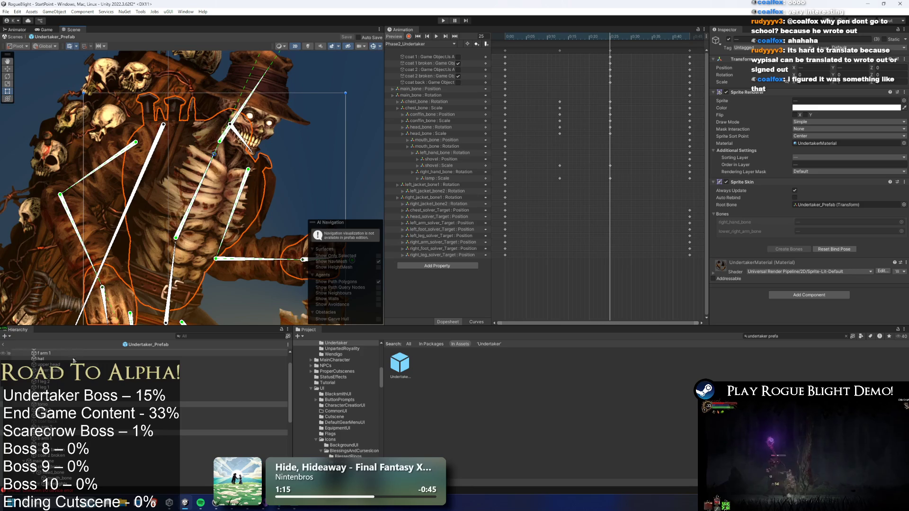
scroll(76, 427, up, 2)
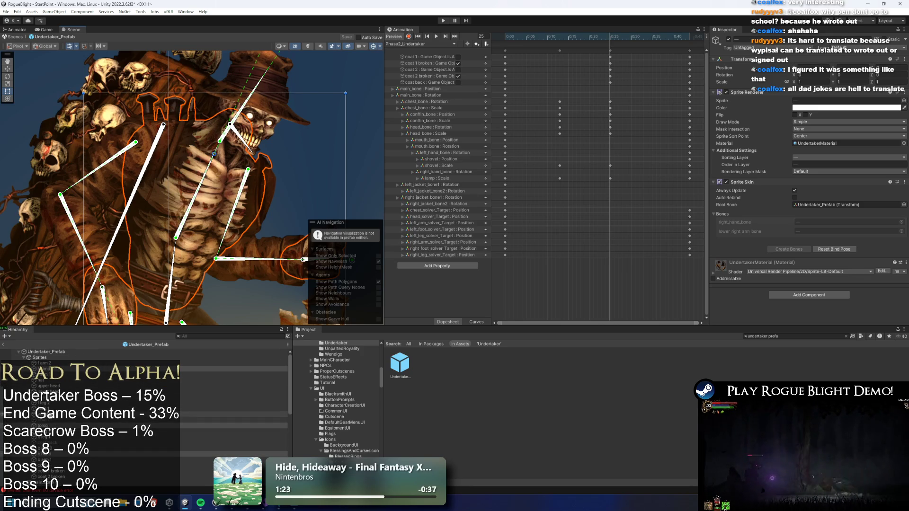
click(41, 381)
click(41, 386)
click(48, 388)
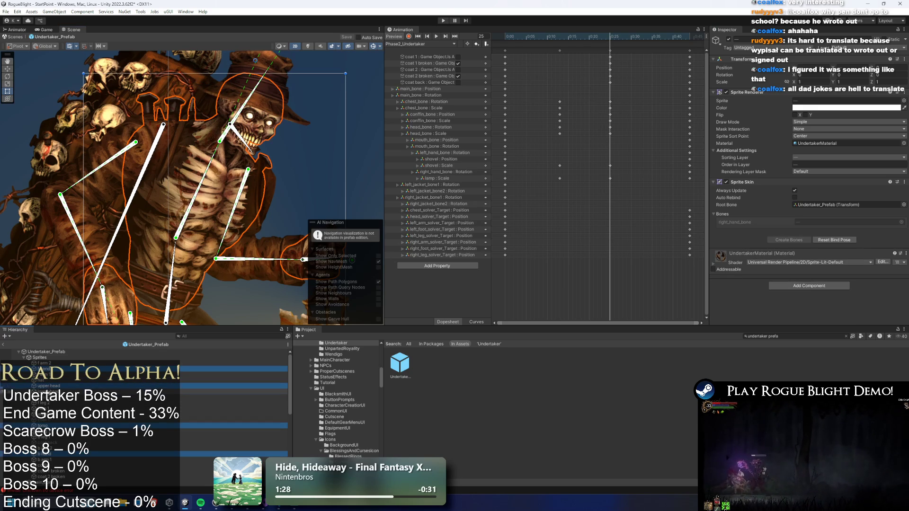
Try red and other hues for the sprites' tint in the colour picker.
click(846, 107)
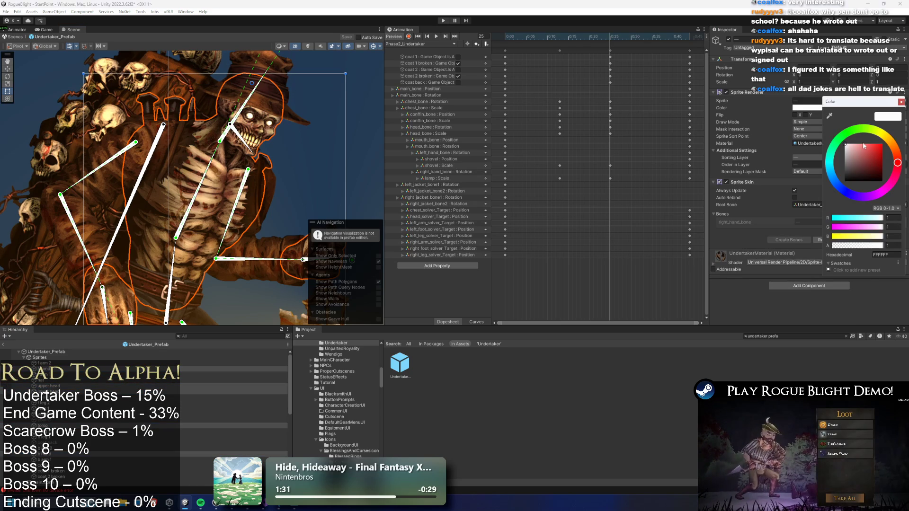
click(857, 144)
scroll(223, 192, down, 4)
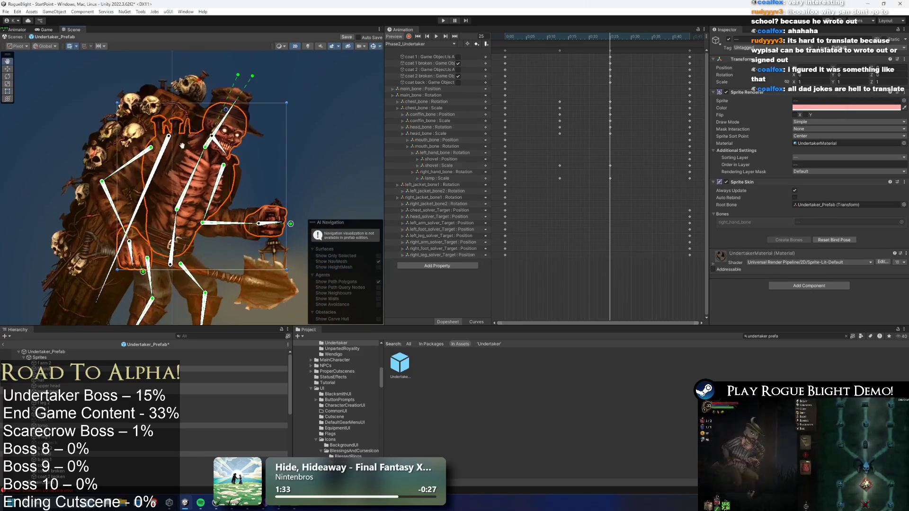
drag(847, 102, 826, 99)
mouse_move(838, 144)
mouse_down()
mouse_move(862, 141)
mouse_move(836, 142)
mouse_up()
mouse_move(855, 184)
mouse_down()
mouse_move(875, 161)
mouse_move(868, 142)
mouse_move(852, 135)
mouse_move(876, 146)
mouse_up()
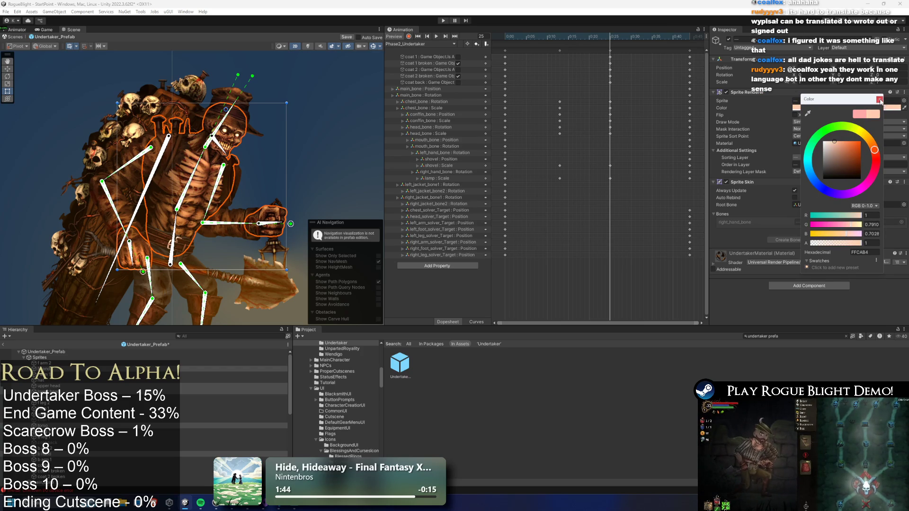
click(879, 100)
With recording on, key a reddish peach tint on the selected sprites.
click(409, 36)
click(839, 108)
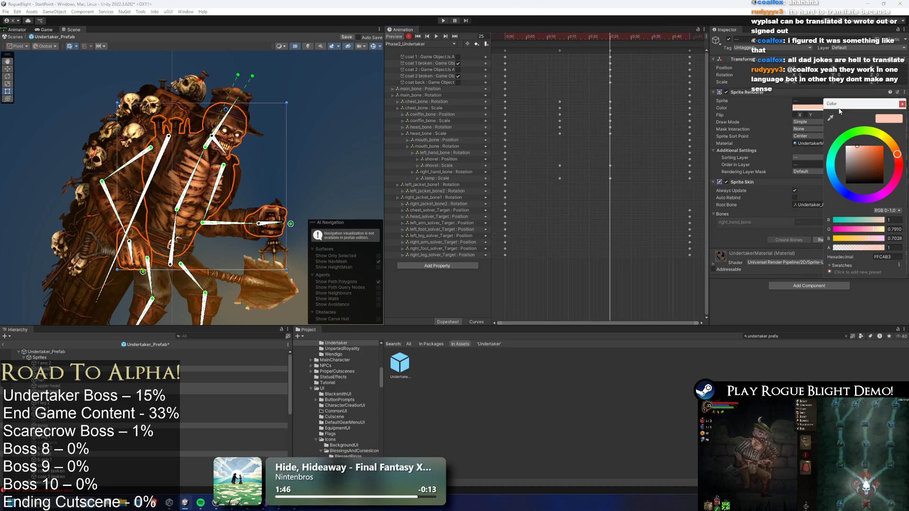
drag(857, 150, 859, 145)
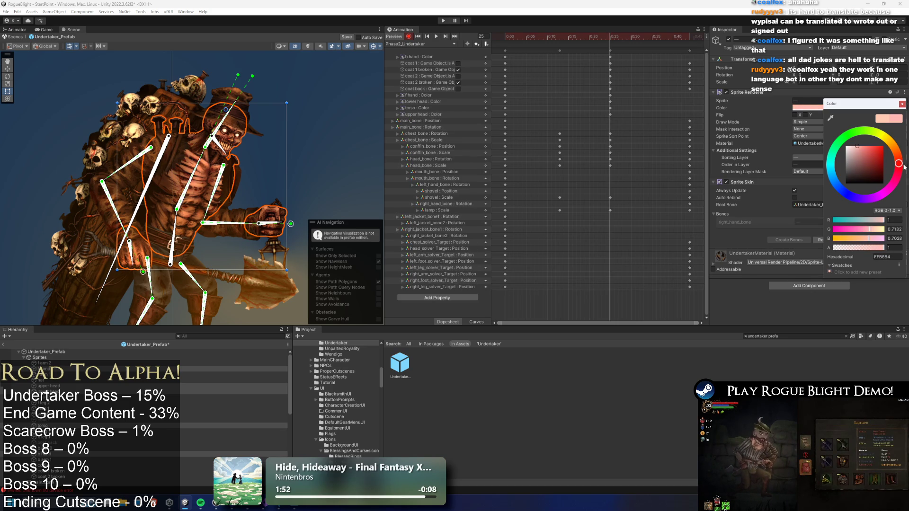
drag(902, 167, 903, 161)
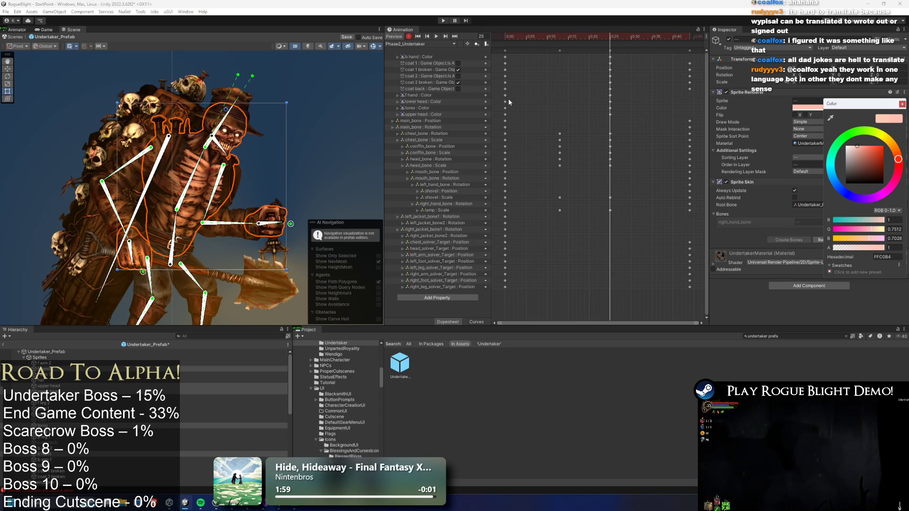
Copy the new colour keyframes and paste them at frame 13.
drag(510, 92, 500, 118)
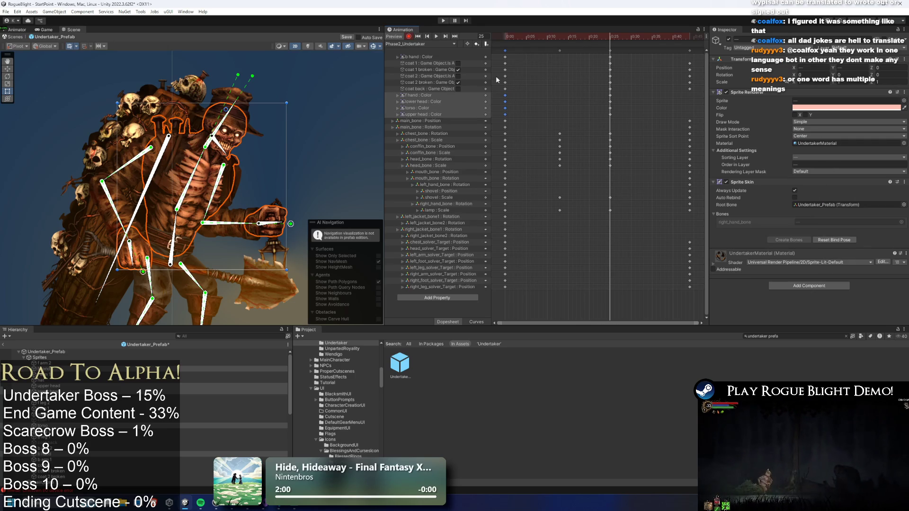
key(ctrl+c)
click(561, 37)
key(ctrl+v)
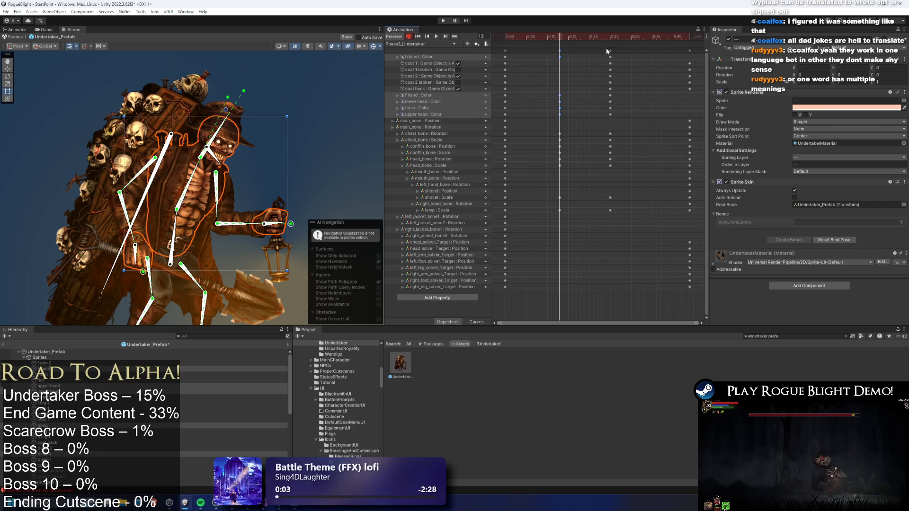
Check the tint at frame 13 and the first frame, play the preview, then save with Ctrl+S.
click(829, 108)
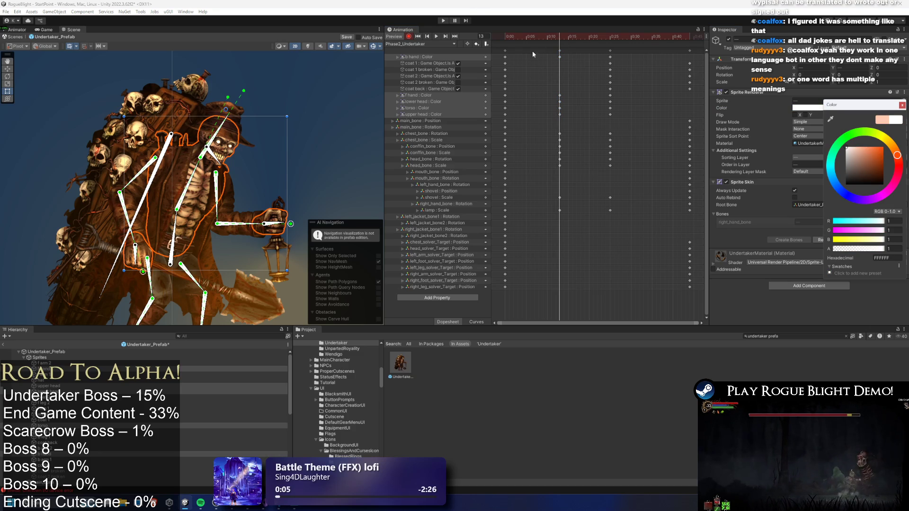
key(shift+comma)
key(Escape)
click(827, 108)
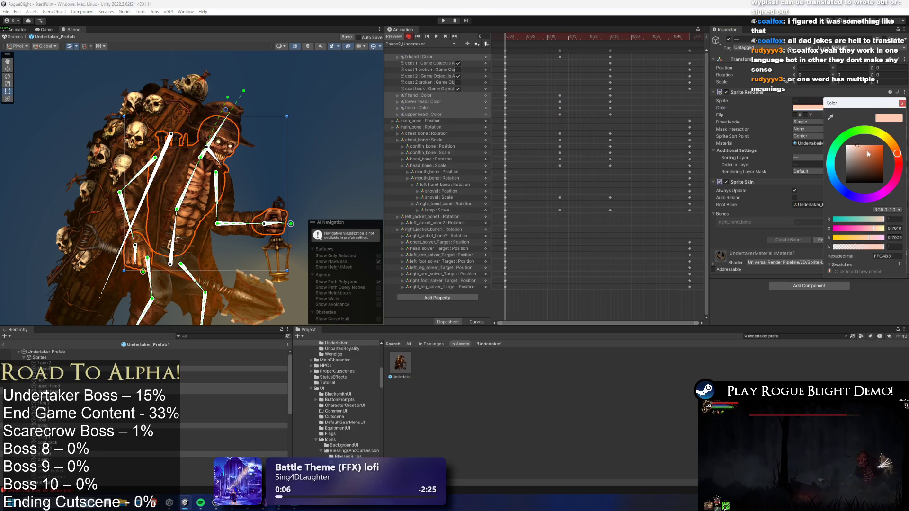
key(Escape)
click(436, 36)
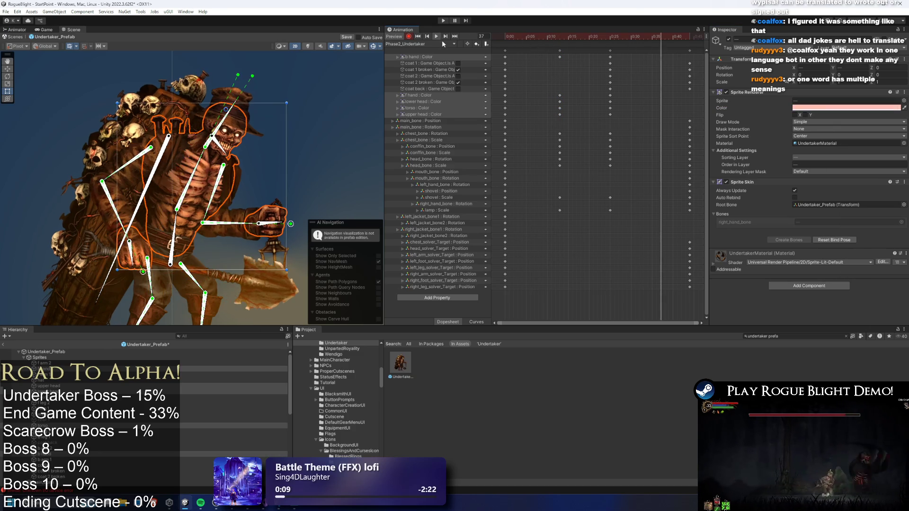
click(352, 66)
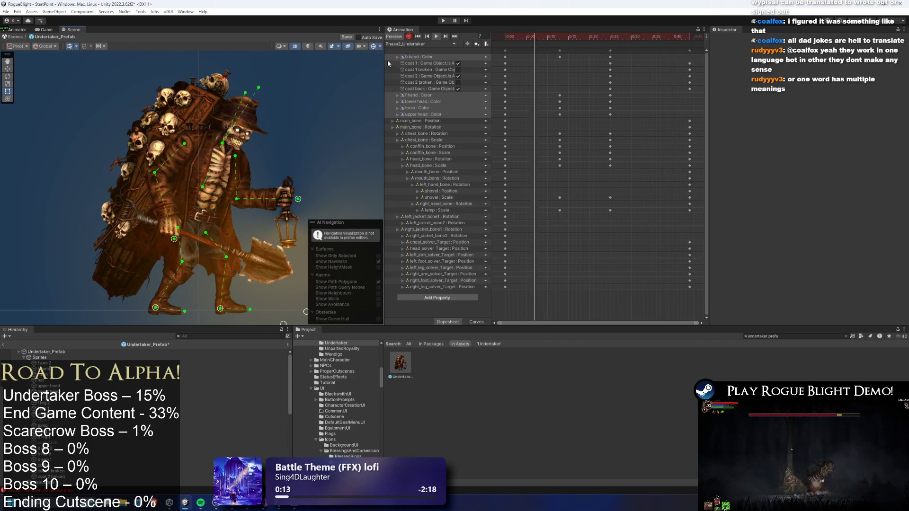
click(532, 35)
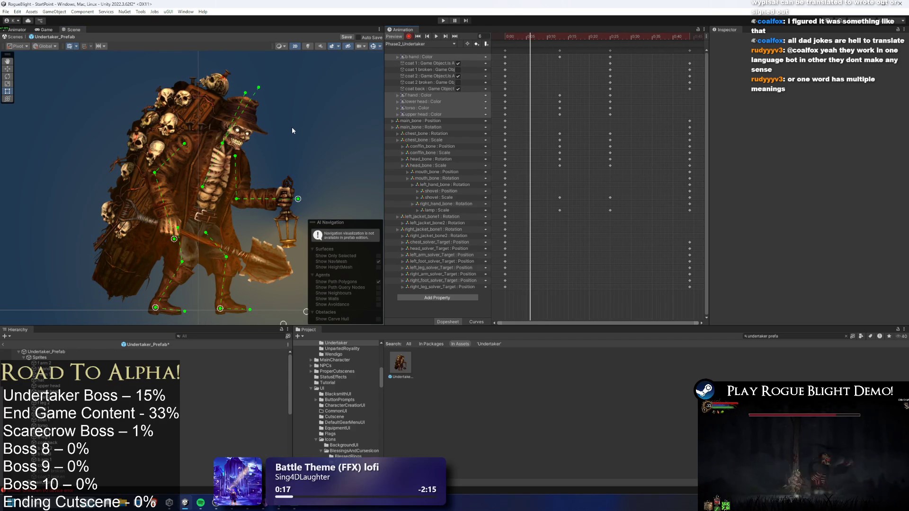
key(ctrl+s)
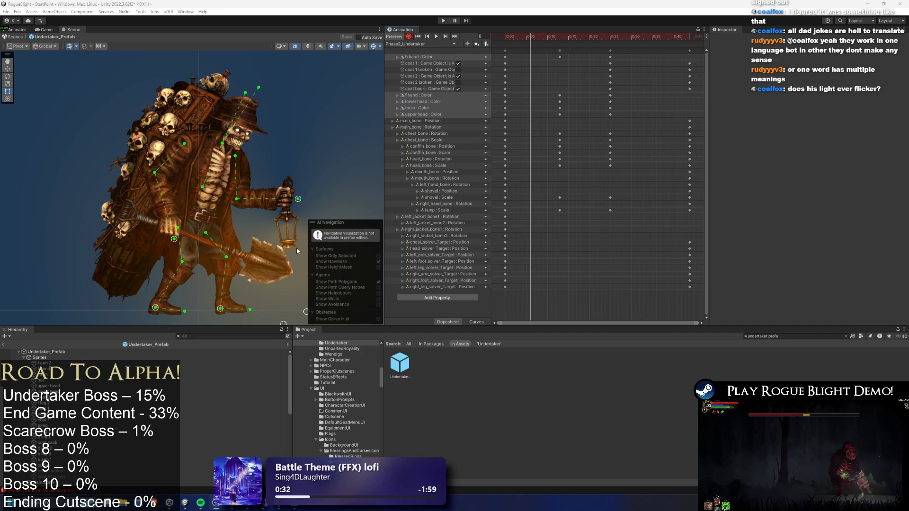
Set the TorchFrontWithFlame light flicker to Min Intensity 2 and Max Intensity 2.5.
click(279, 229)
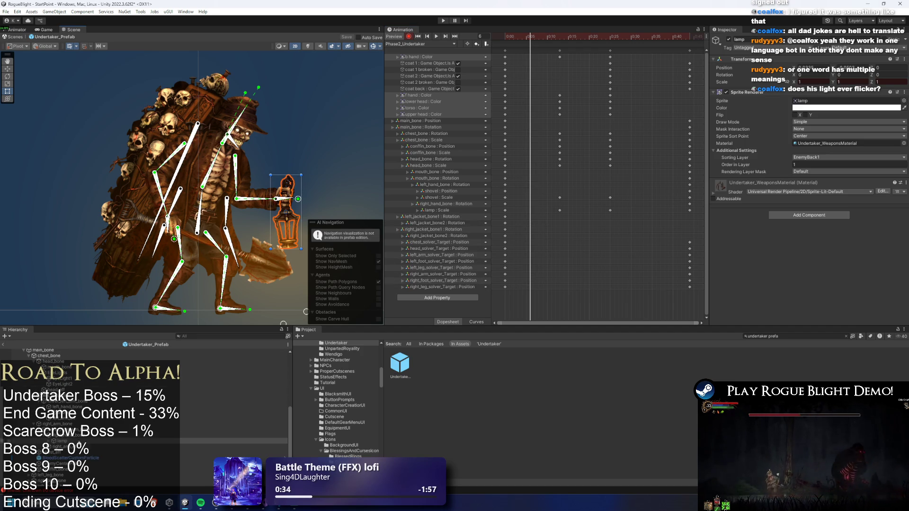
click(71, 447)
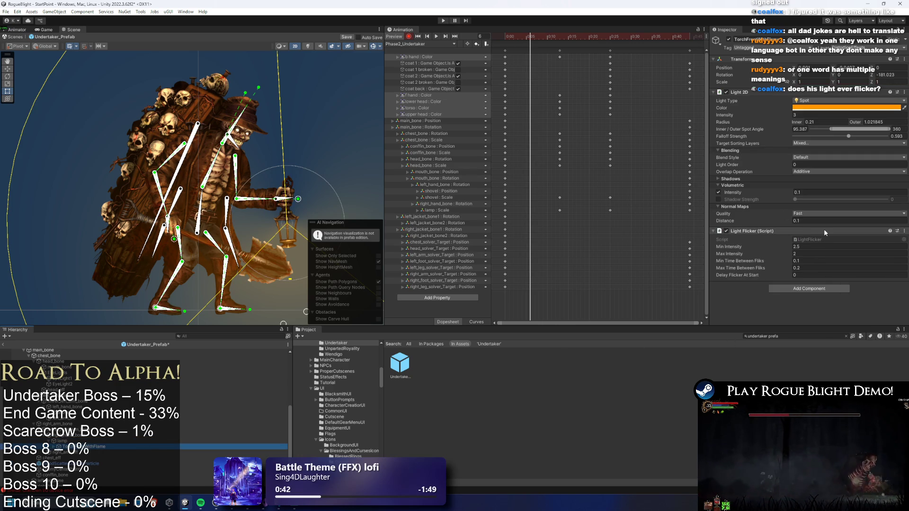
click(805, 247)
text(0)
key(Tab)
text(2.5)
key(ctrl+z)
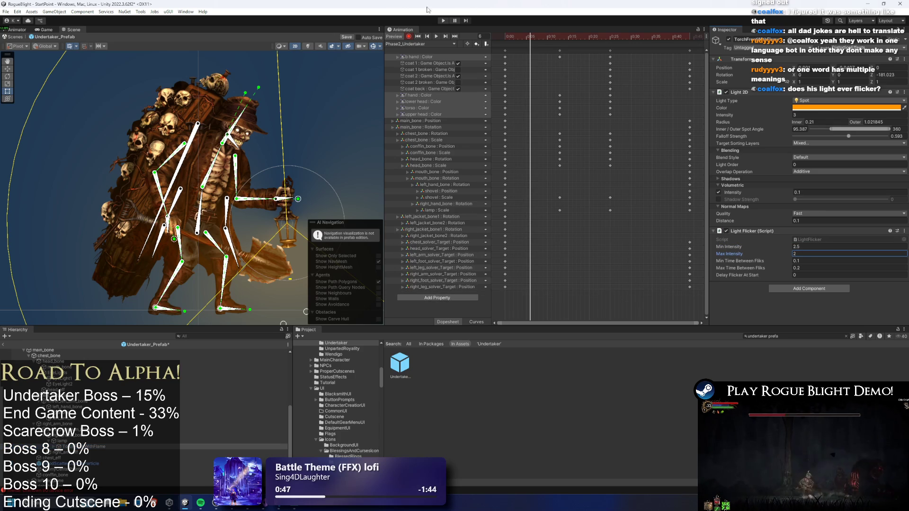
click(812, 246)
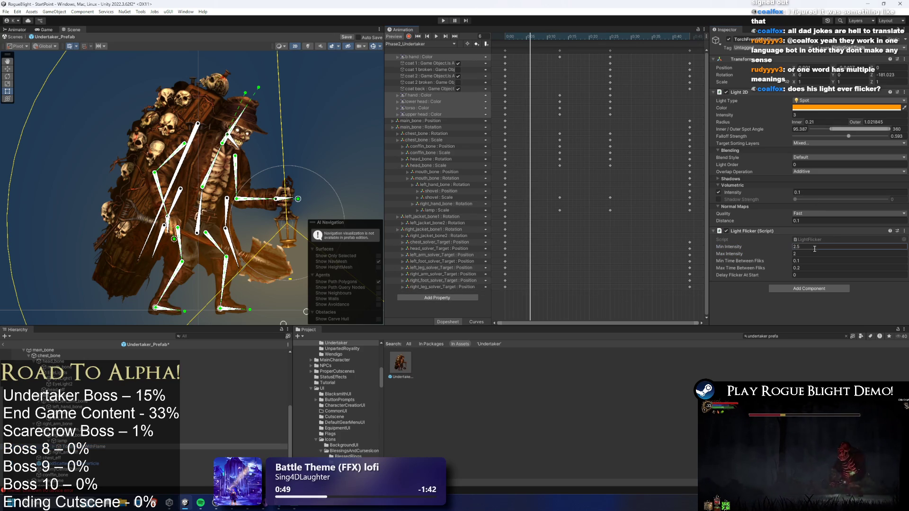
click(813, 248)
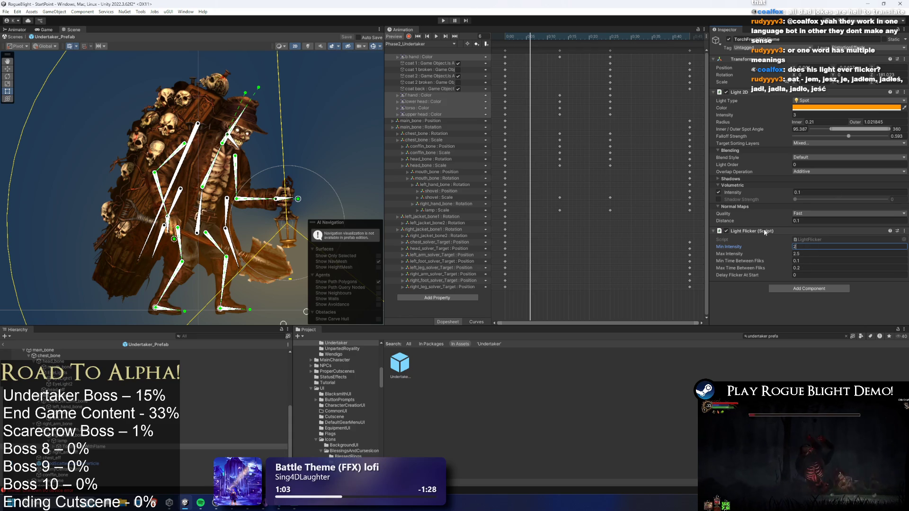
Preview the clip between frames 8 and 24, then enter Play mode to test the boss.
drag(530, 36, 611, 54)
key(space)
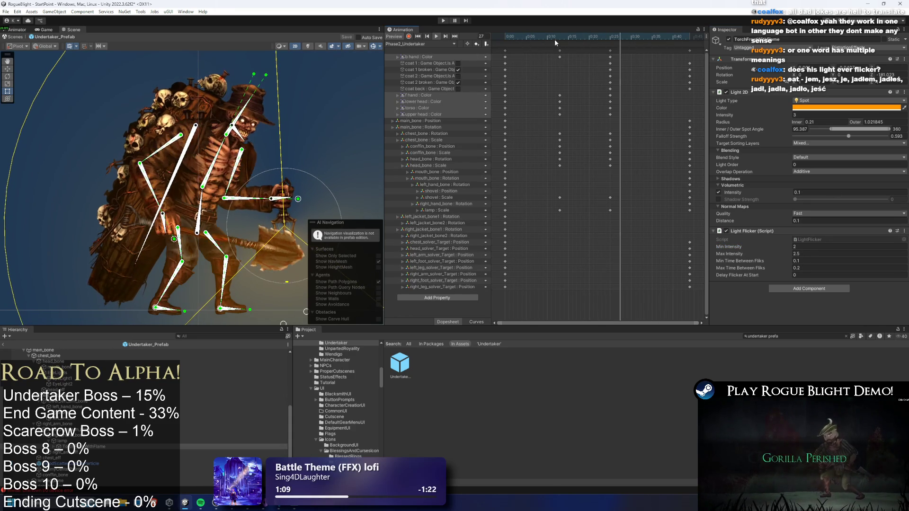
mouse_move(560, 40)
mouse_down()
mouse_move(606, 41)
mouse_move(494, 50)
mouse_up()
click(342, 102)
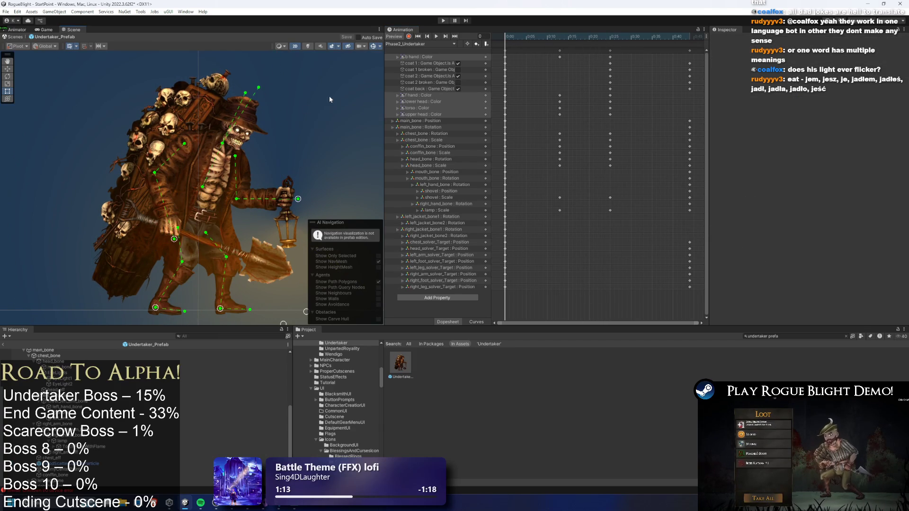
click(544, 38)
click(522, 38)
click(438, 21)
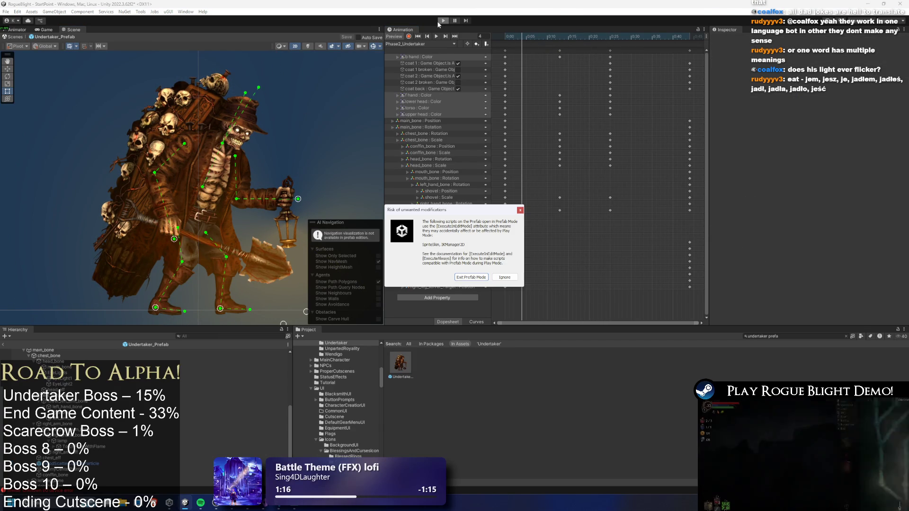
Dismiss the Prefab Mode modification warning so Play mode carries on loading.
key(Escape)
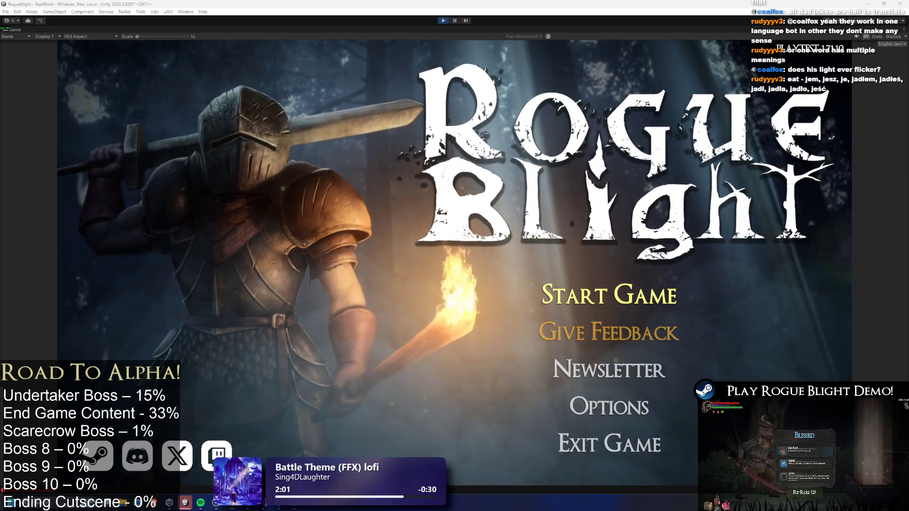
Start from the first save slot, approach the Undertaker, and set enemy health to 1 with F1.
click(615, 294)
click(641, 258)
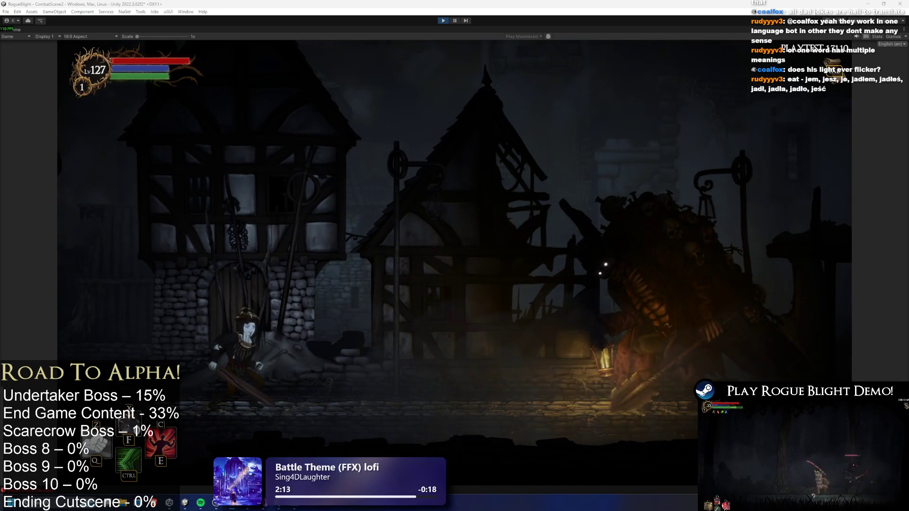
key(d)
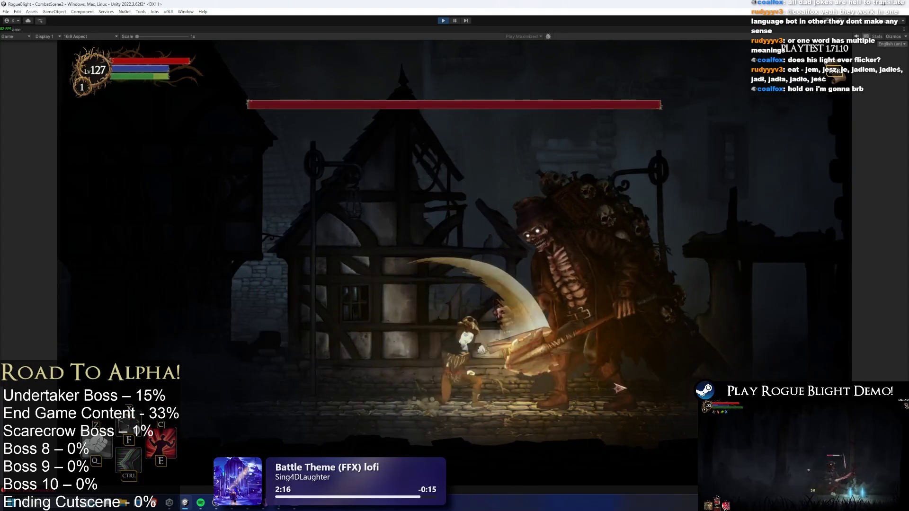
key(a)
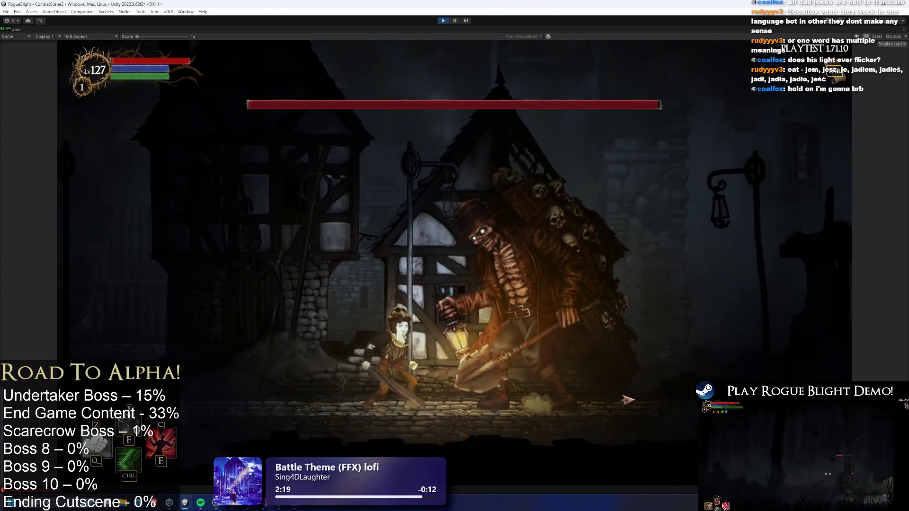
key(F1)
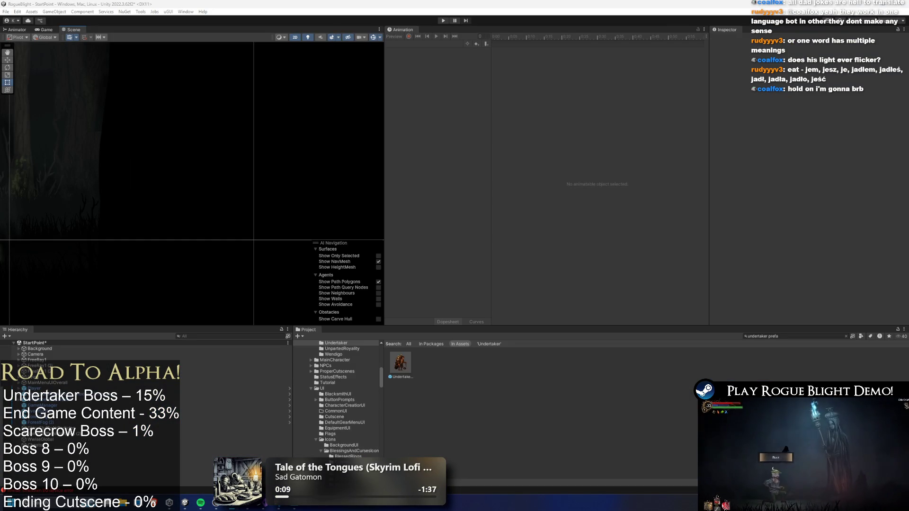
Reopen Undertaker_Prefab and set the body and lantern hand sprite colour to white (FFFFFF).
click(398, 365)
double_click(399, 365)
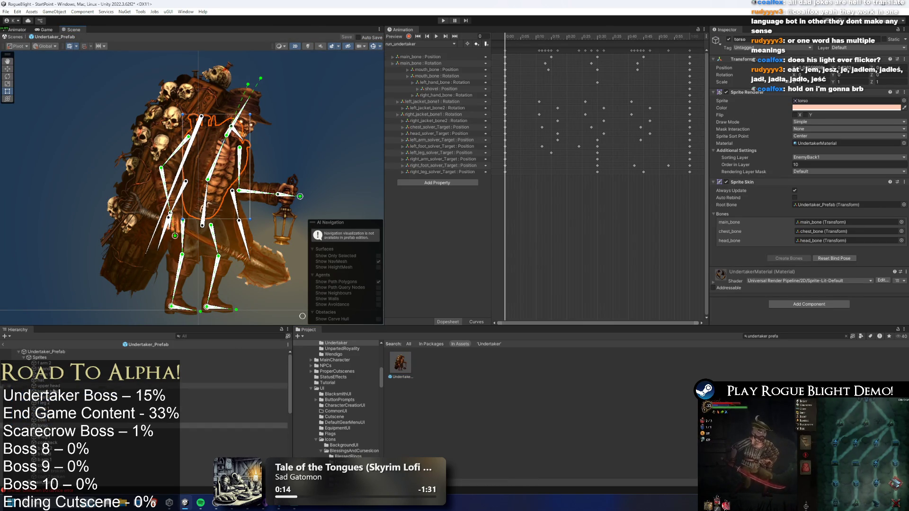
ctrl+click(55, 390)
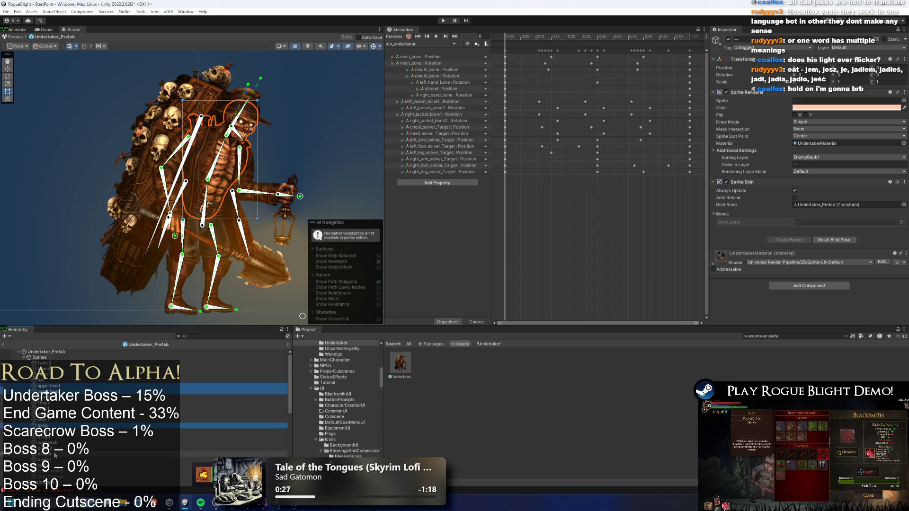
click(53, 455)
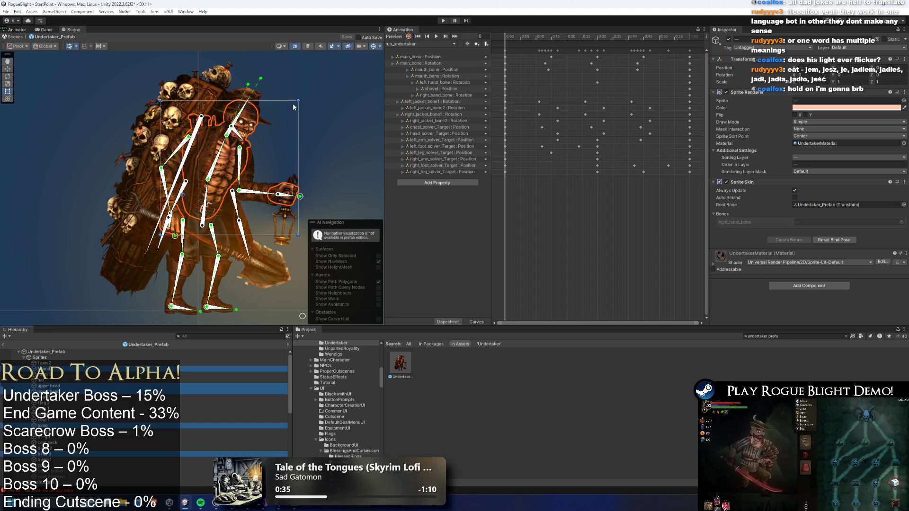
click(813, 108)
click(829, 143)
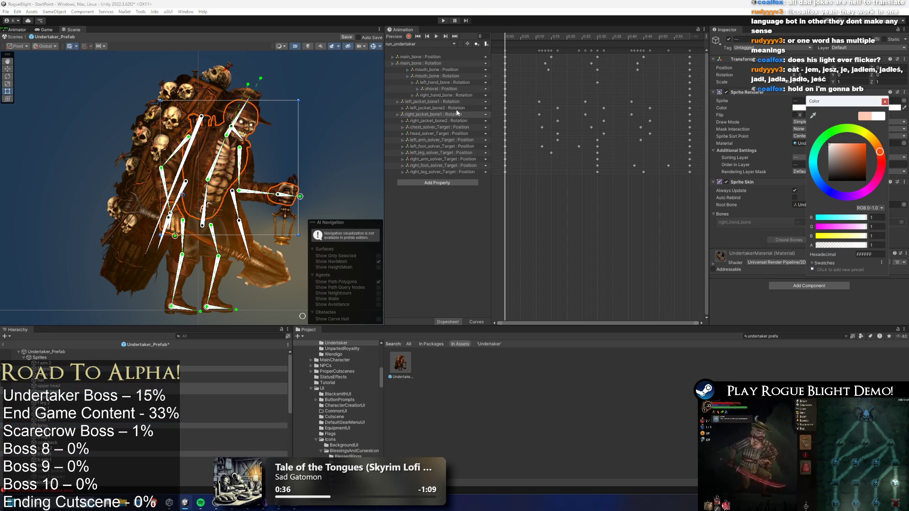
Select both EyeLight objects and bring up the Animation clip list.
scroll(284, 104, up, 2)
scroll(237, 113, up, 3)
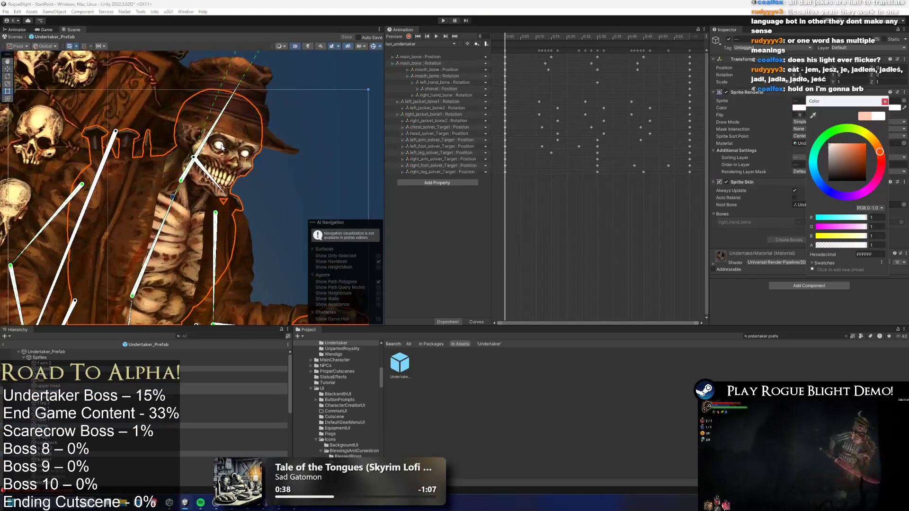
click(231, 151)
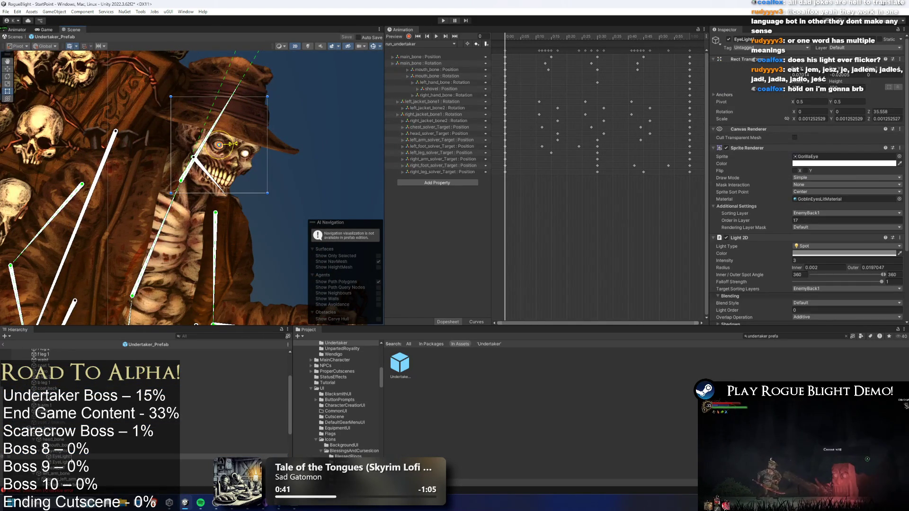
shift+click(245, 153)
click(406, 45)
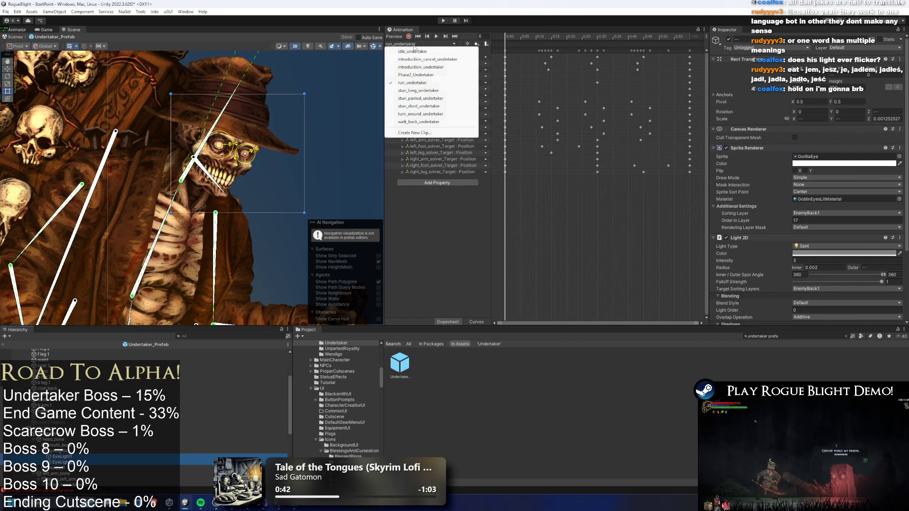
Load the Phase2_Undertaker clip and show only lights in the Scene view, undoing a red sprite tint.
click(426, 74)
drag(589, 37, 610, 38)
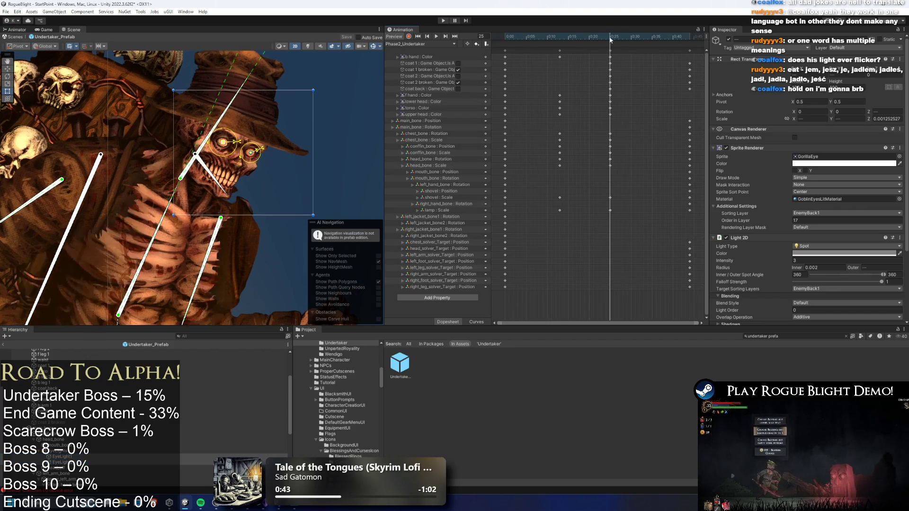
click(819, 163)
click(823, 326)
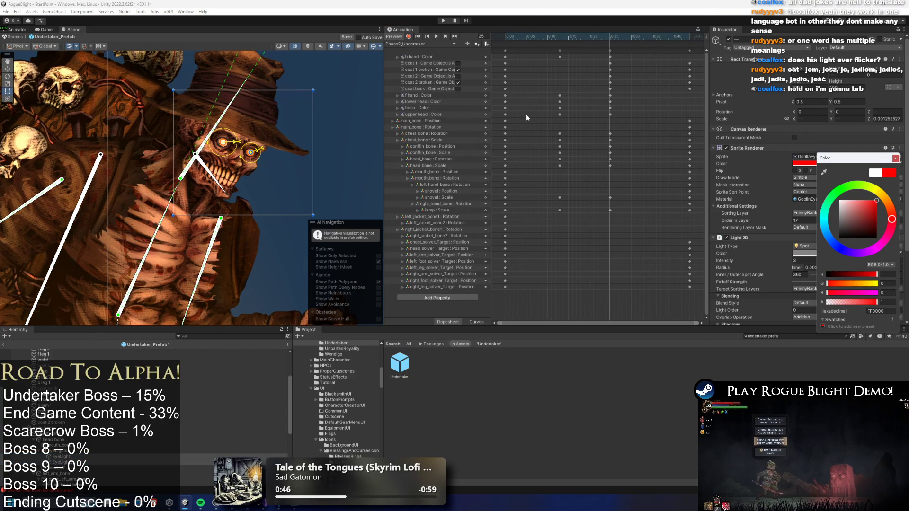
click(309, 47)
scroll(314, 109, up, 3)
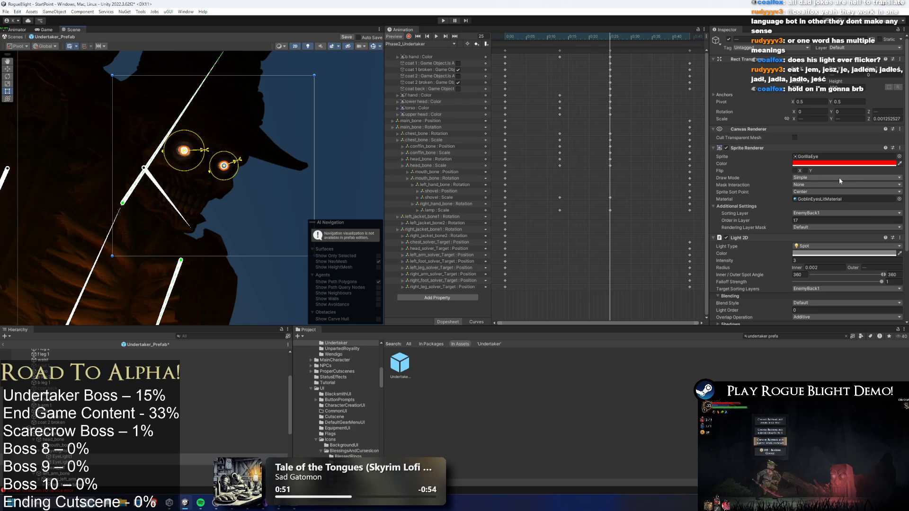
key(ctrl+z)
With recording on, key both eye lights pure red at frame 14 and preview the clip.
click(824, 254)
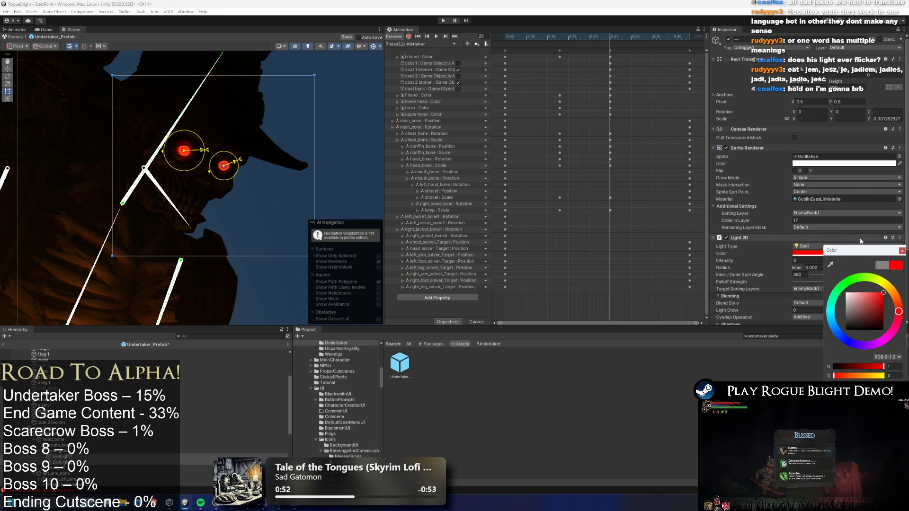
click(426, 50)
click(831, 254)
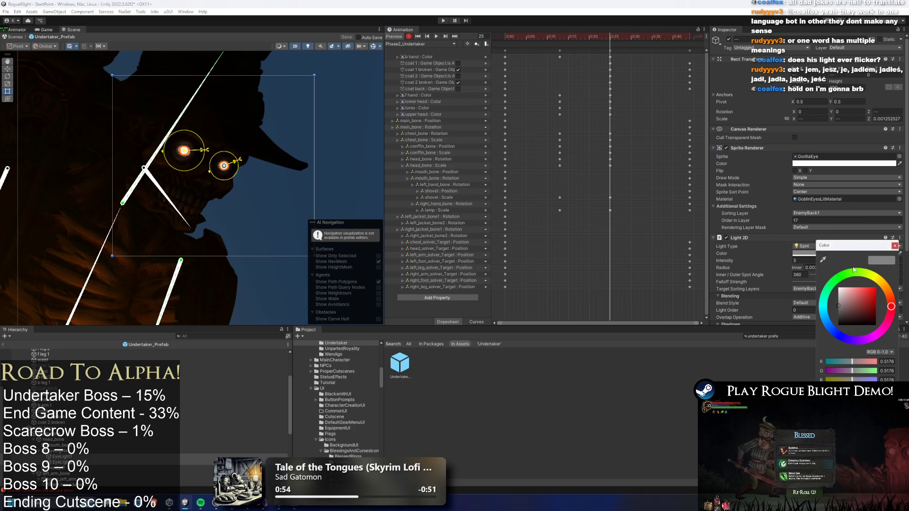
drag(864, 301, 883, 256)
drag(604, 37, 562, 37)
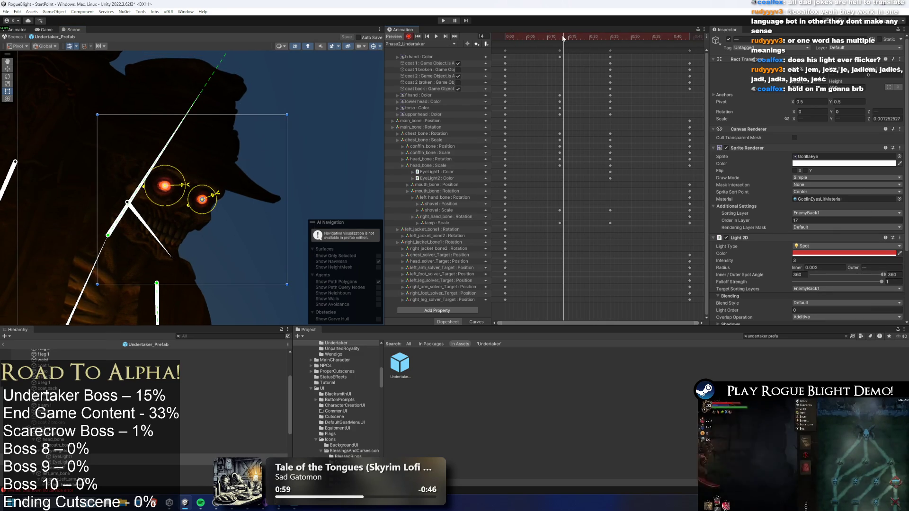
key(k)
click(505, 36)
key(space)
click(334, 79)
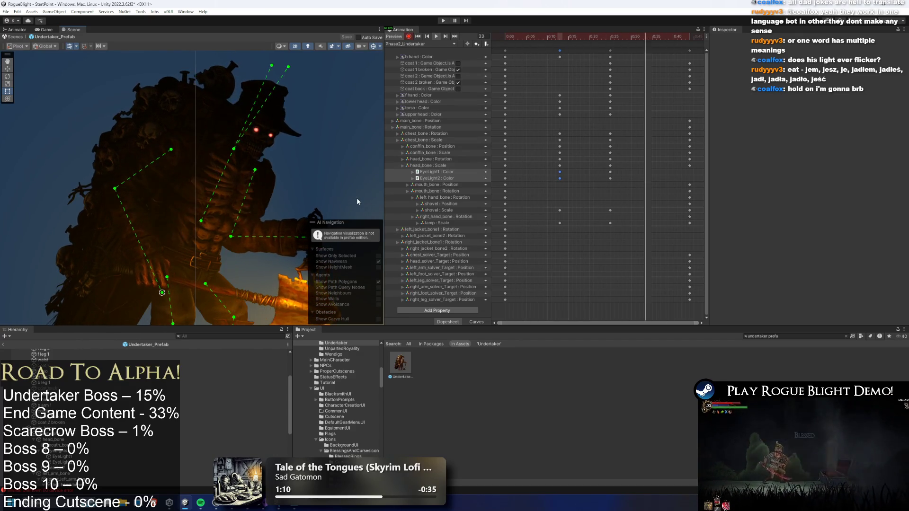
Pan and zoom out to frame the whole Undertaker during the preview, then enter Play Mode.
drag(249, 227, 226, 166)
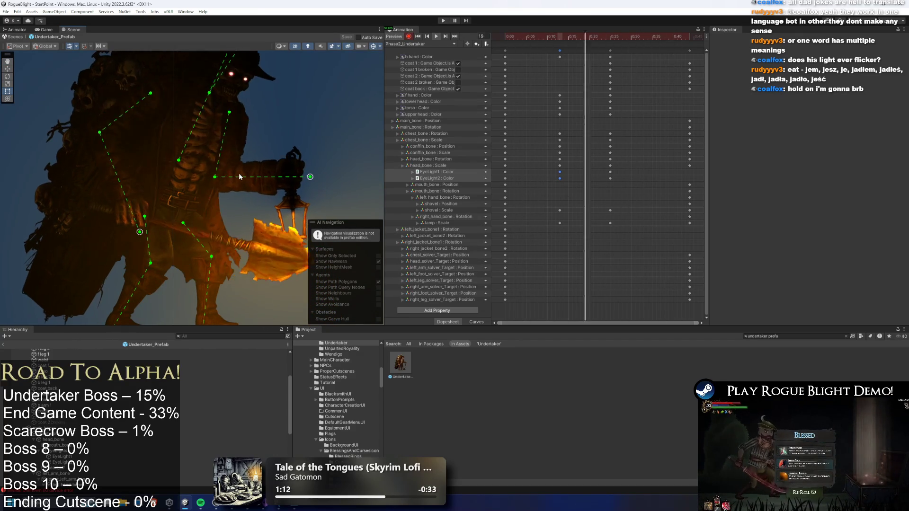
scroll(232, 167, down, 2)
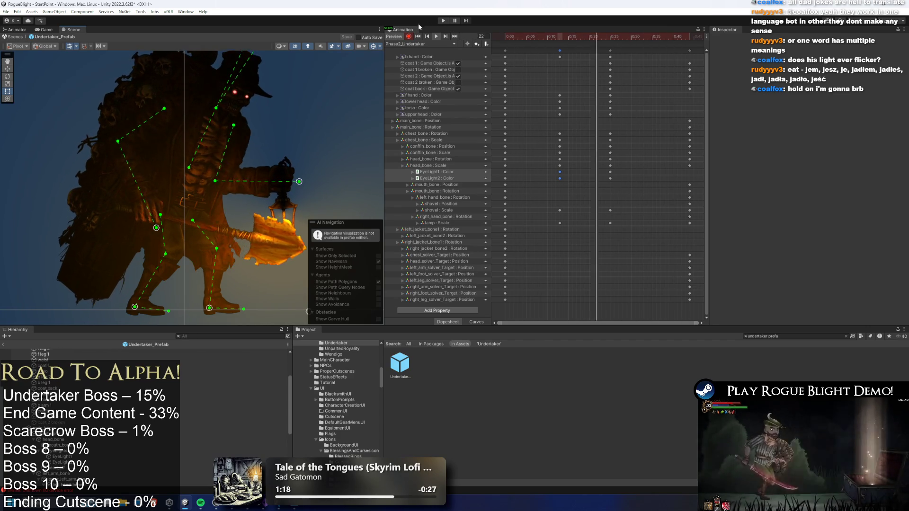
click(444, 21)
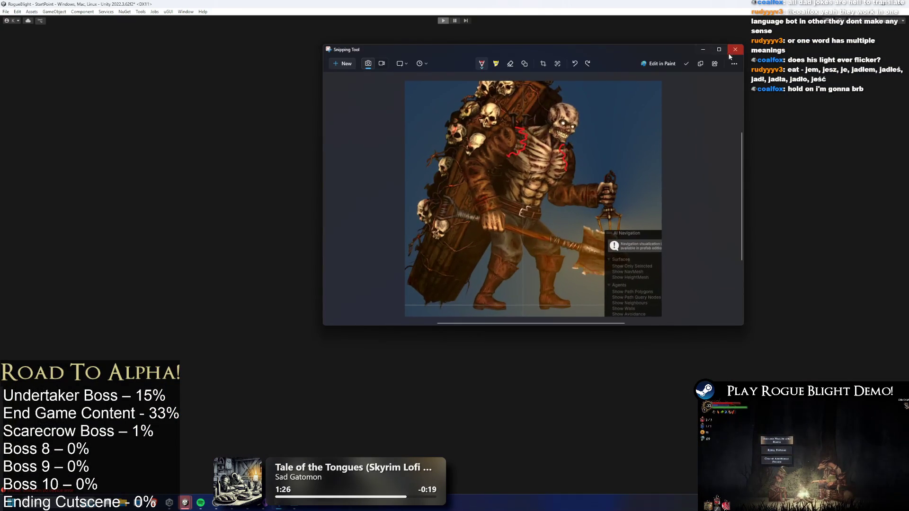
Close the Snipping Tool window to return to Unity's loading game.
click(736, 55)
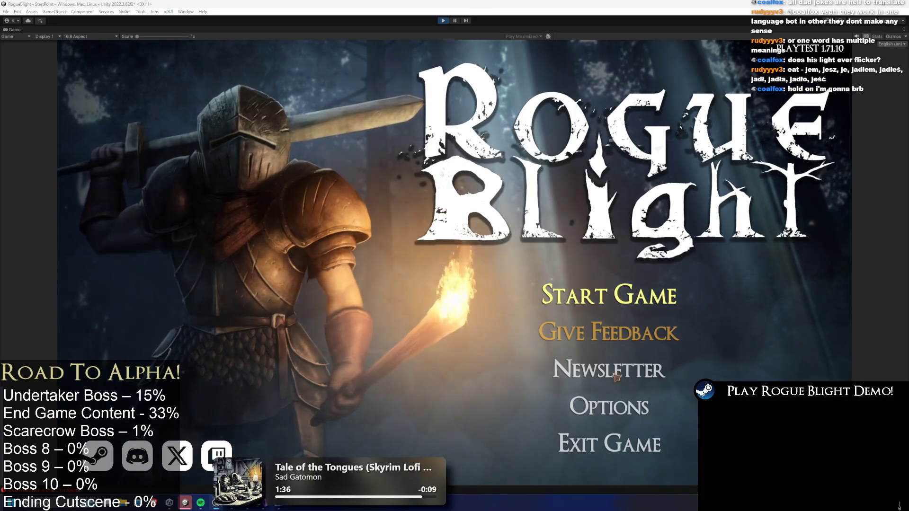
Choose Start Game and load a save slot to playtest the boss.
click(610, 295)
click(639, 303)
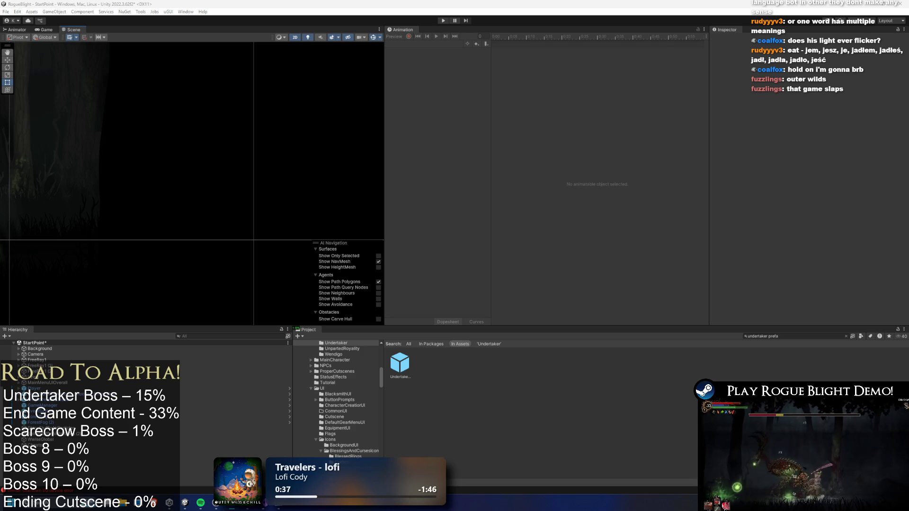
Open Undertaker_Prefab, select its root, load Phase2_Undertaker and move to frame 24.
double_click(399, 364)
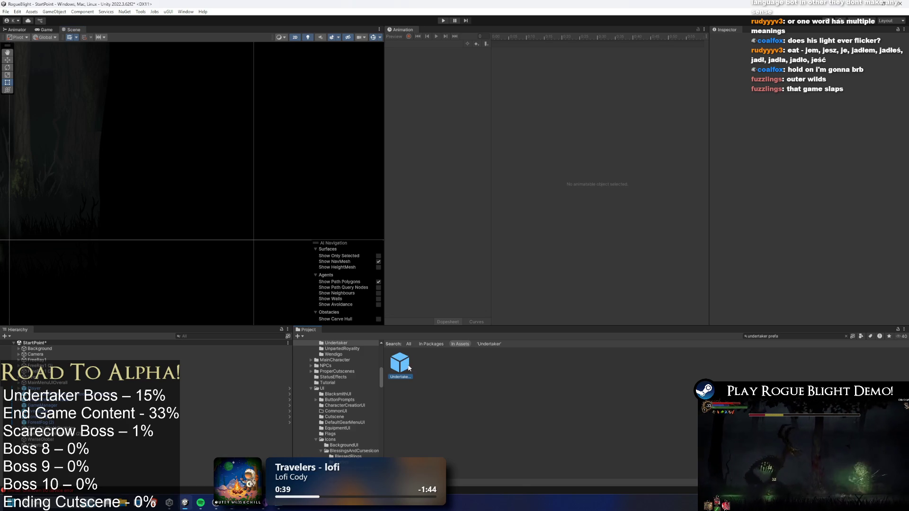
click(71, 352)
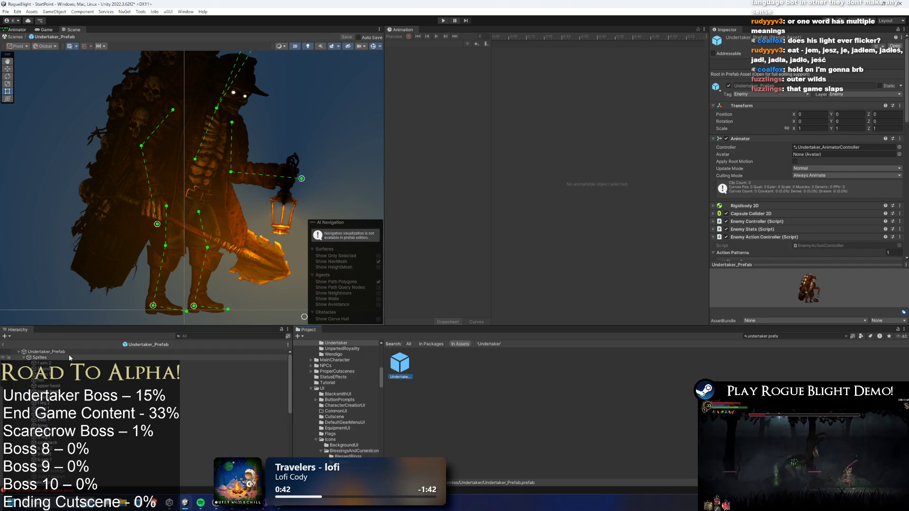
click(433, 44)
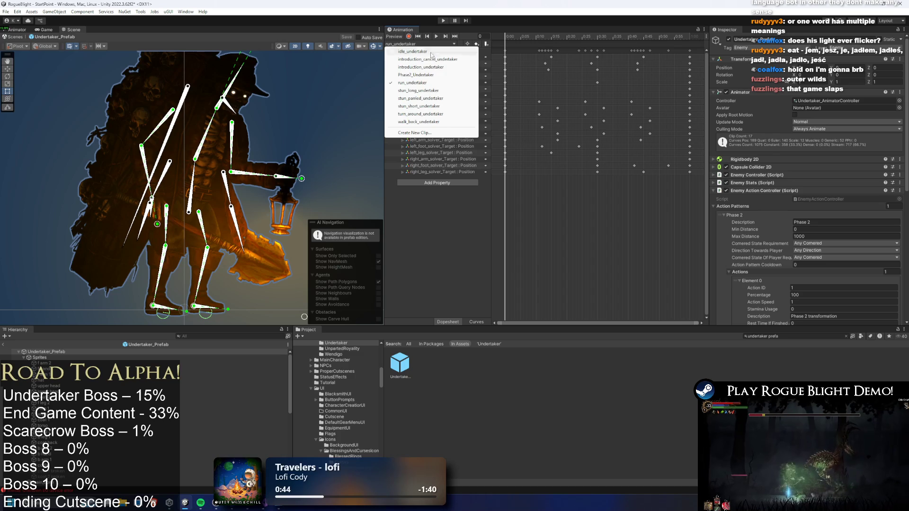
mouse_move(517, 47)
mouse_down()
mouse_move(553, 32)
mouse_move(507, 40)
mouse_move(517, 38)
mouse_up()
click(433, 43)
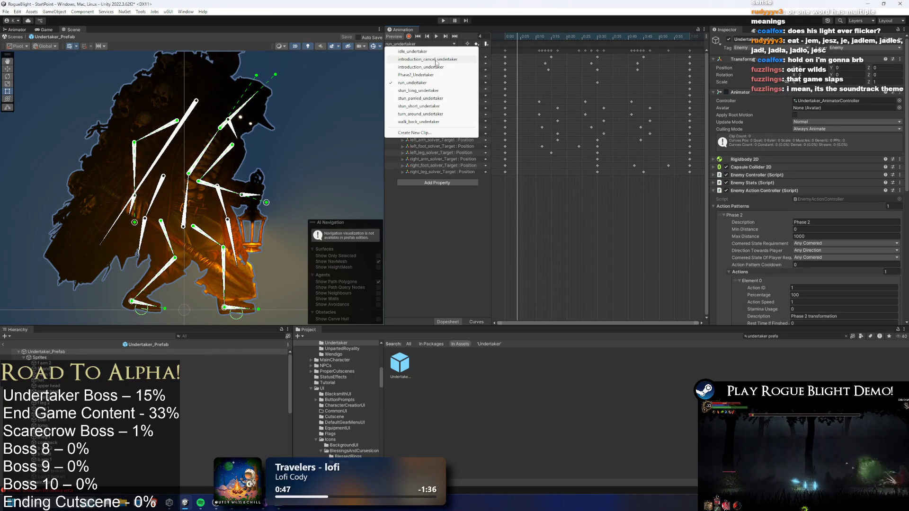
click(429, 74)
mouse_move(516, 37)
mouse_down()
mouse_move(606, 41)
mouse_move(556, 45)
mouse_move(595, 45)
mouse_move(557, 55)
mouse_up()
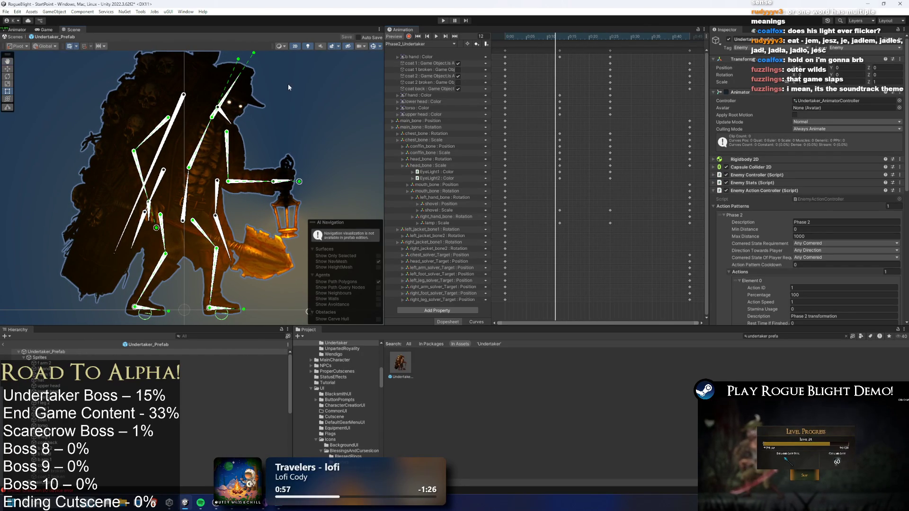
Turn scene lighting back on and nudge a skeleton bone between frames 8 and 13.
click(335, 118)
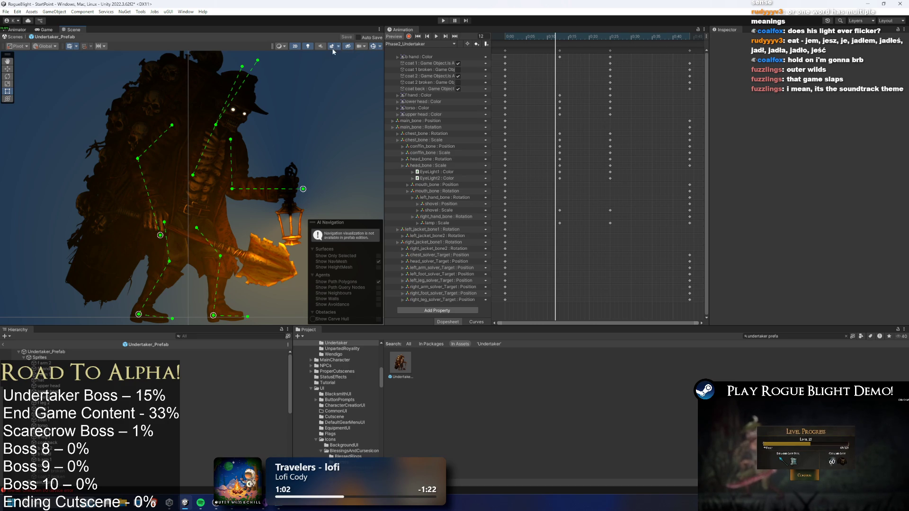
click(308, 46)
scroll(286, 110, down, 1)
click(559, 39)
scroll(288, 156, up, 1)
click(196, 177)
drag(196, 177, 196, 177)
drag(533, 36, 539, 33)
scroll(611, 66, down, 2)
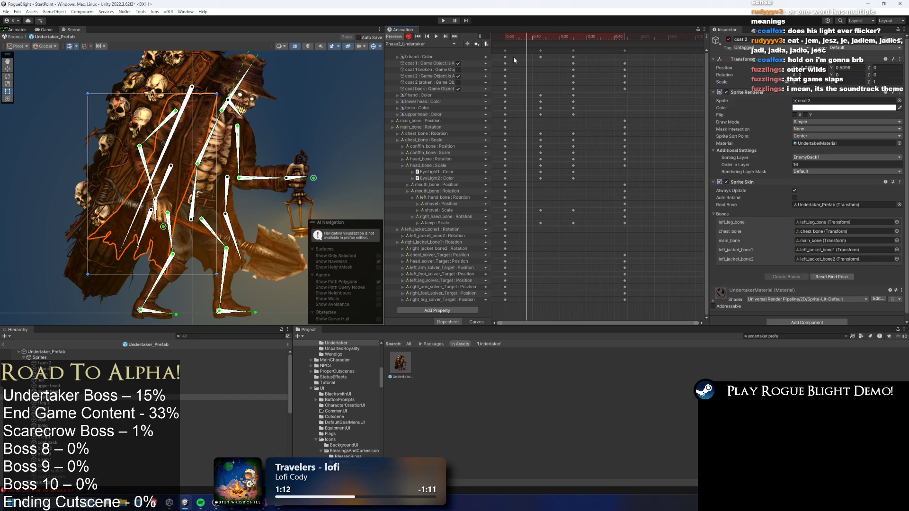
Shift the key columns at 0:10, 0:20 and 0:44 later in the timeline.
click(625, 51)
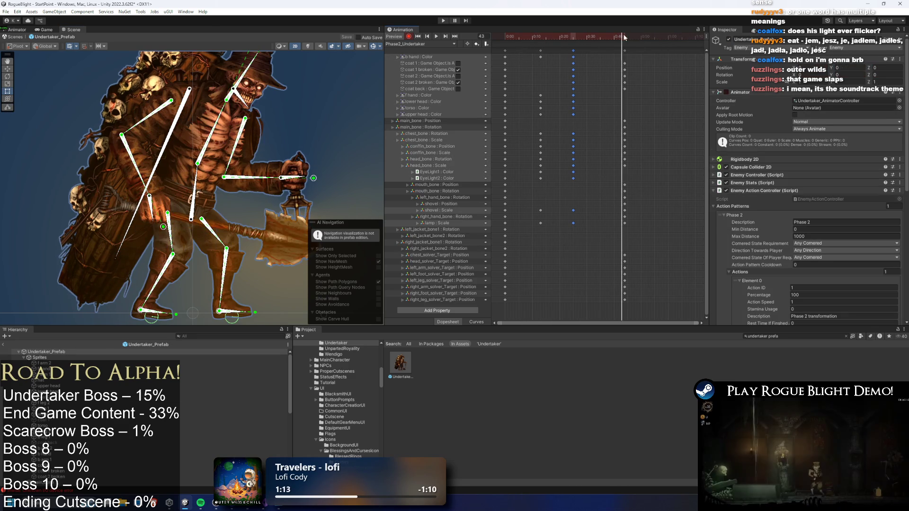
drag(651, 56, 530, 303)
drag(573, 190, 639, 189)
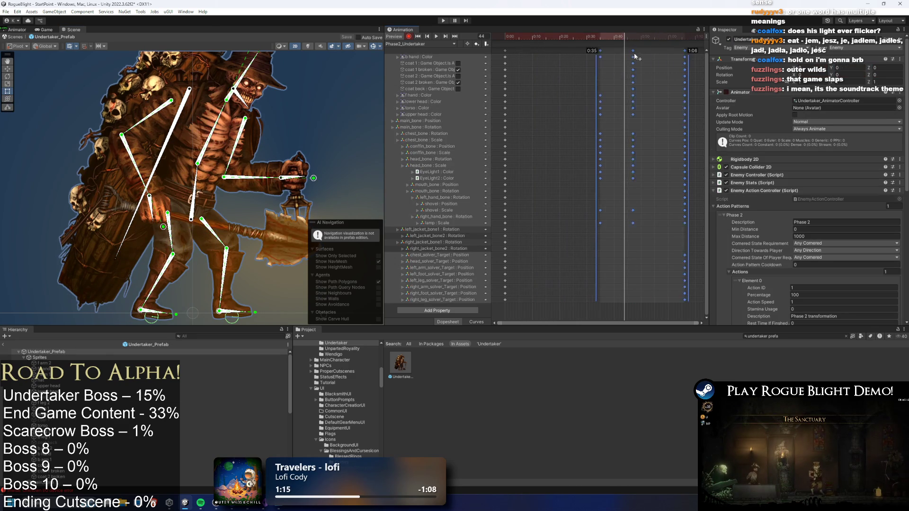
click(535, 36)
drag(598, 39, 597, 36)
click(552, 91)
Try reposing the shovel arm and lowering the lamp, then undo those pose changes.
scroll(552, 90, down, 2)
mouse_move(192, 217)
mouse_down()
mouse_move(173, 236)
mouse_move(132, 237)
mouse_up()
mouse_move(313, 179)
mouse_down()
mouse_move(265, 225)
mouse_move(238, 236)
mouse_move(242, 244)
mouse_up()
key(ctrl+z)
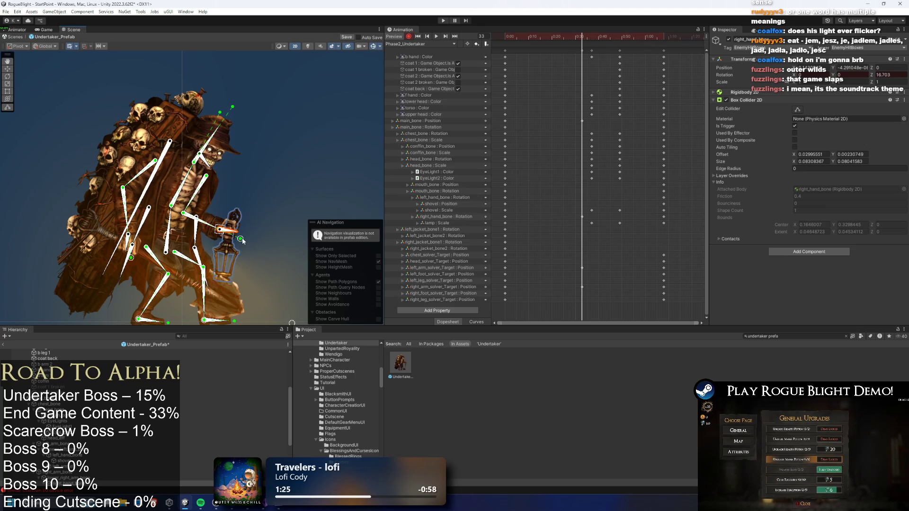
scroll(210, 147, down, 1)
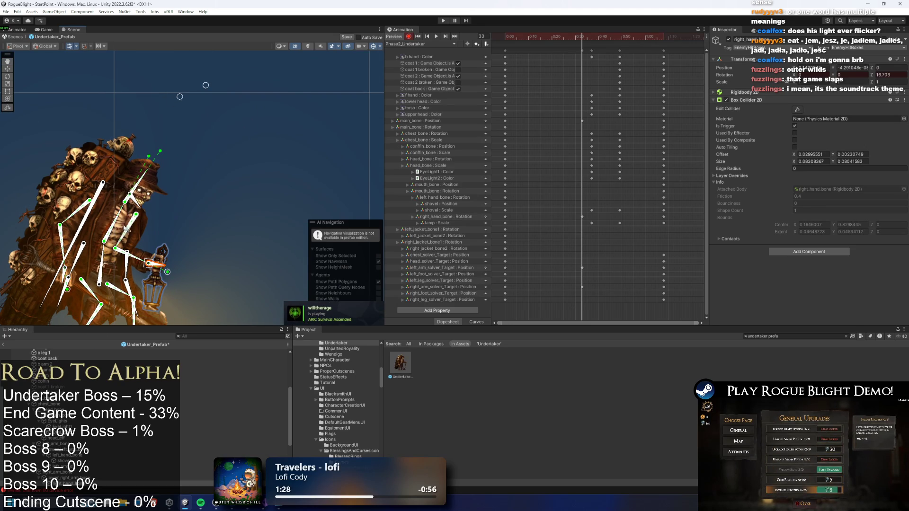
key(ctrl+z)
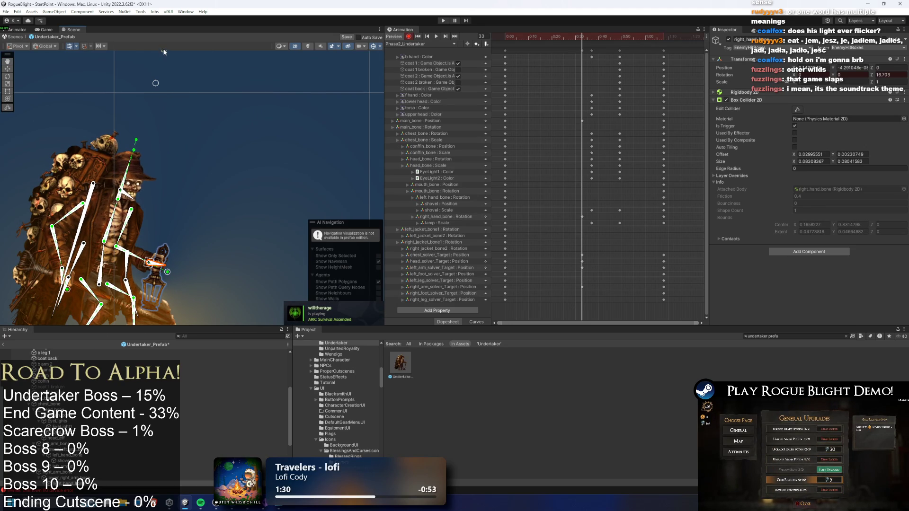
mouse_move(555, 99)
mouse_down()
mouse_move(569, 265)
mouse_move(582, 289)
mouse_move(552, 283)
mouse_up()
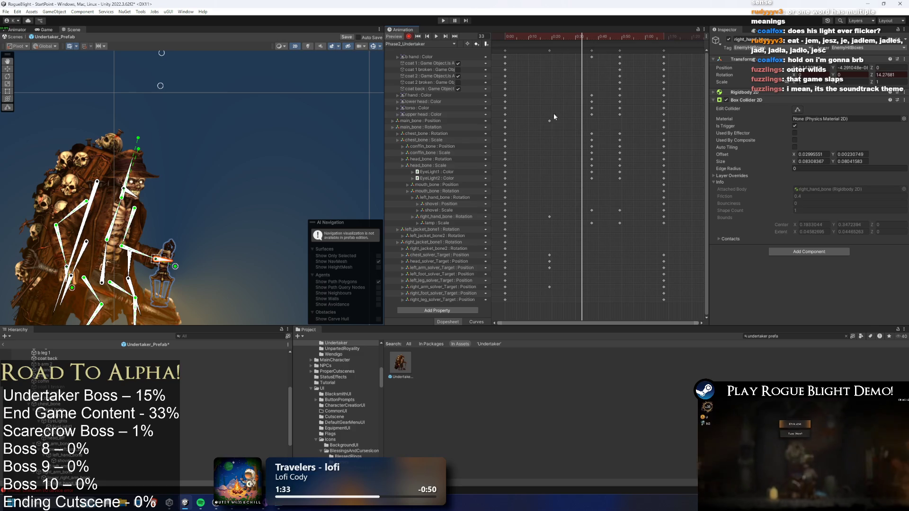
At frame 37, lean the Undertaker's body forward using its IK target.
click(592, 36)
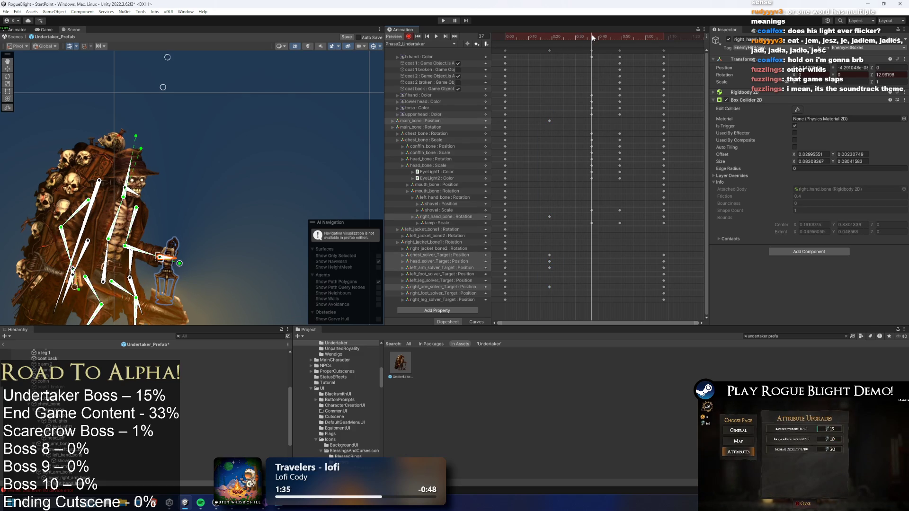
click(104, 266)
mouse_move(181, 270)
mouse_down()
mouse_move(163, 182)
mouse_move(172, 189)
mouse_move(169, 198)
mouse_move(144, 198)
mouse_up()
drag(137, 164, 140, 225)
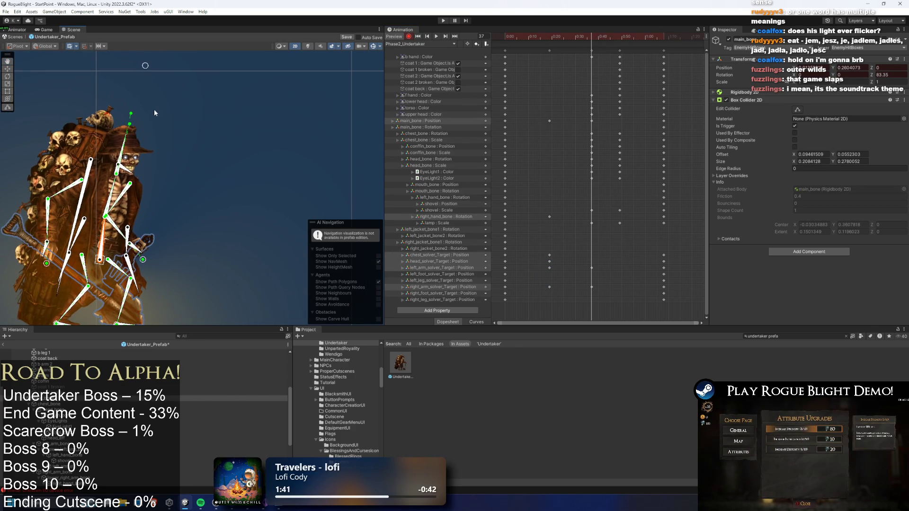
drag(145, 68, 168, 78)
drag(166, 145, 198, 169)
scroll(198, 169, down, 1)
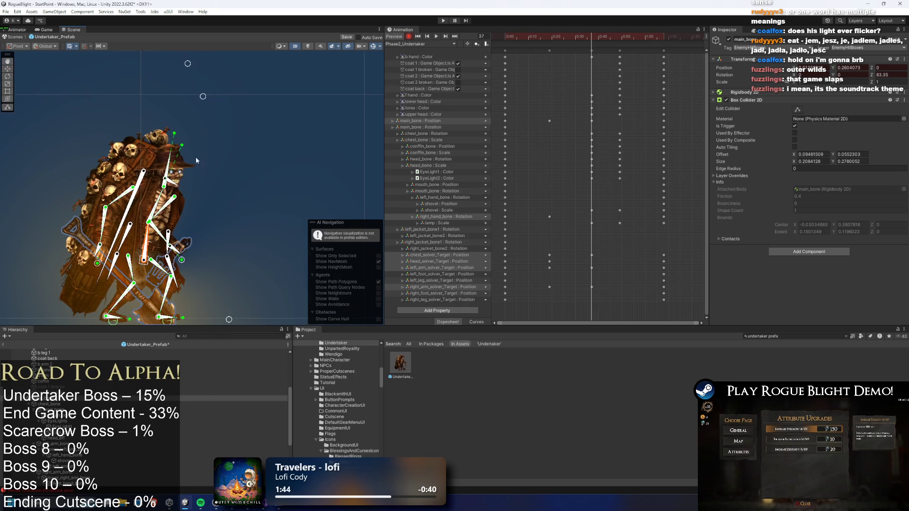
scroll(163, 189, up, 3)
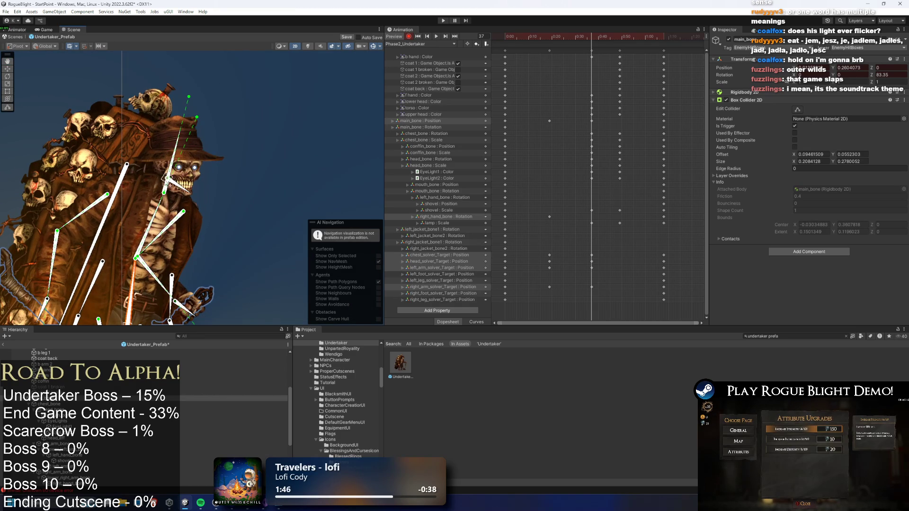
Repose the arms so the lamp and shovel are raised, then preview the clip.
click(168, 189)
scroll(163, 187, down, 2)
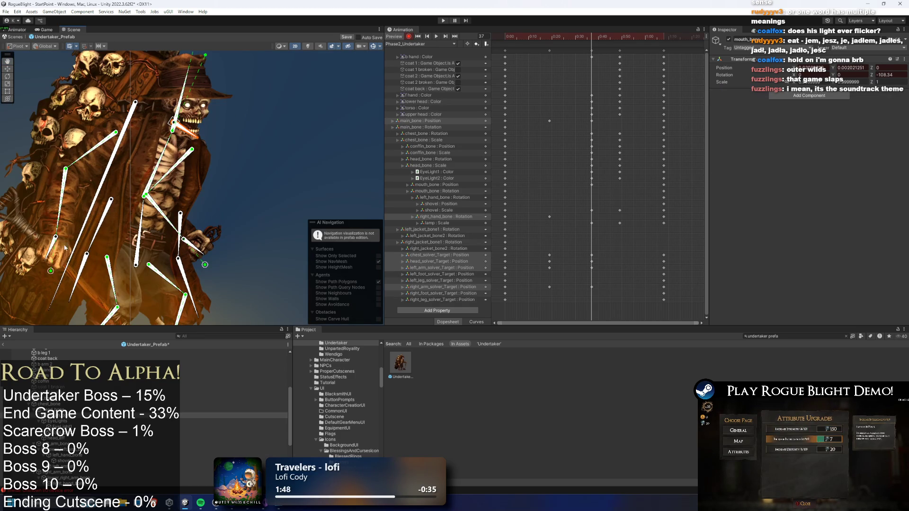
drag(85, 230, 98, 243)
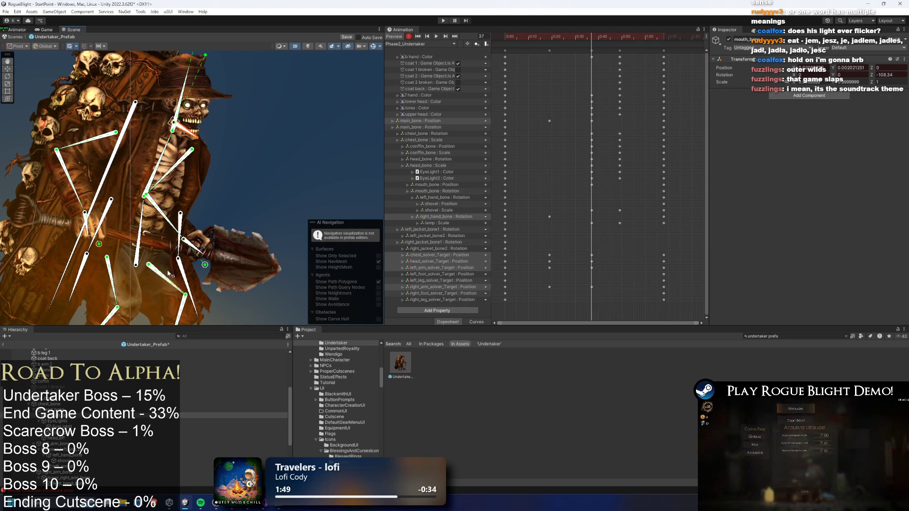
mouse_move(205, 265)
mouse_down()
mouse_move(205, 238)
mouse_move(232, 213)
mouse_up()
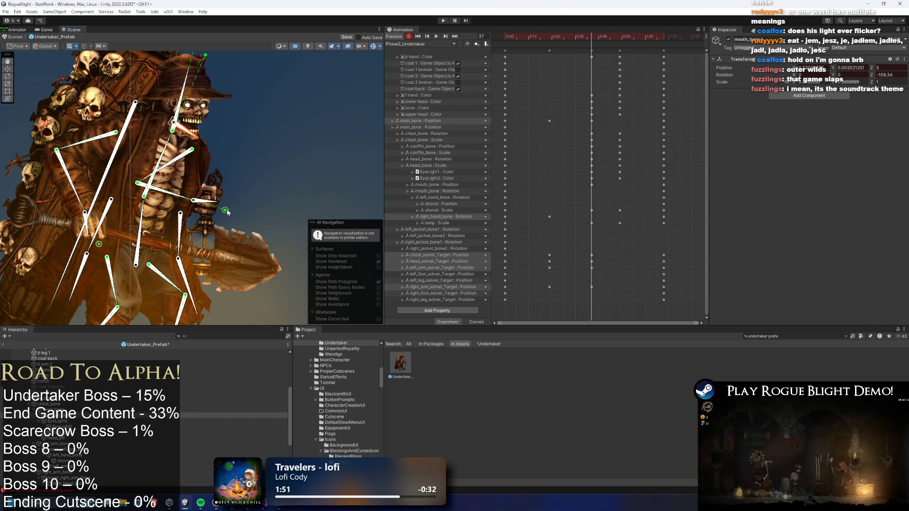
drag(99, 244, 103, 242)
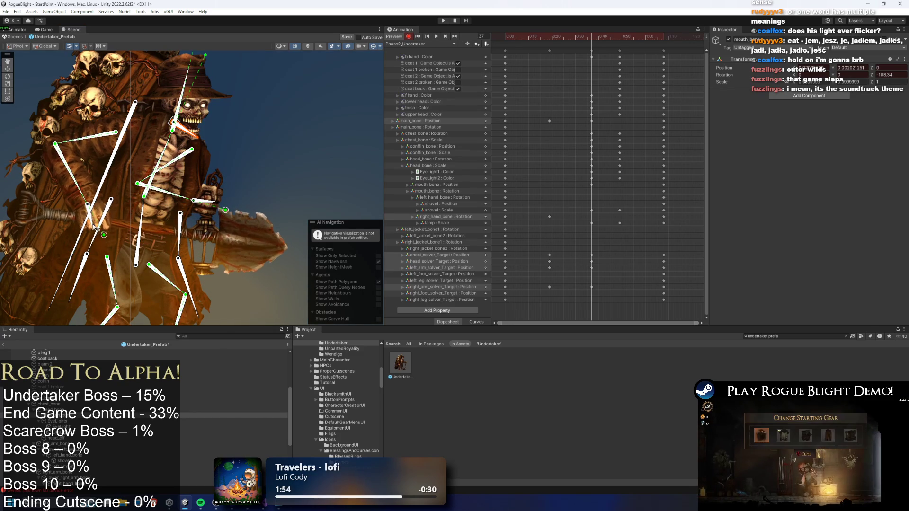
click(104, 238)
key(space)
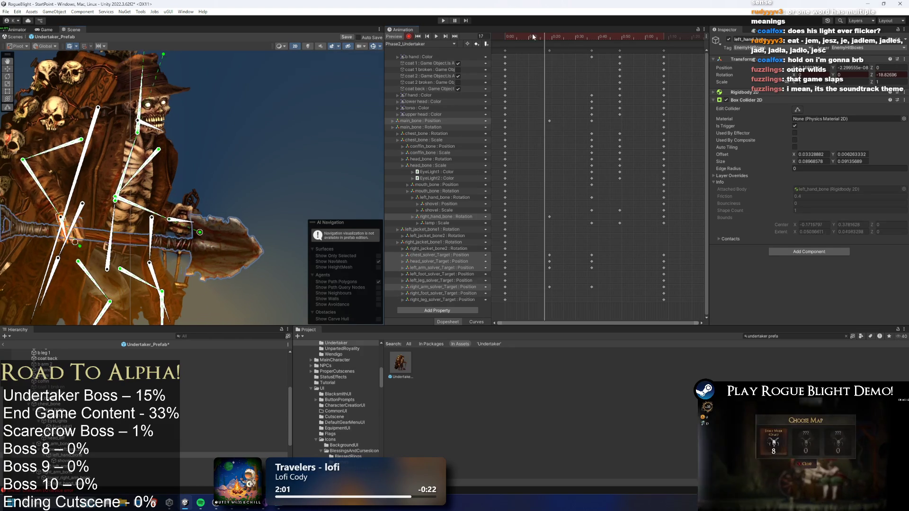
Move the last two keyframe columns of Phase2_Undertaker later on the timeline.
scroll(511, 34, down, 1)
scroll(590, 103, down, 1)
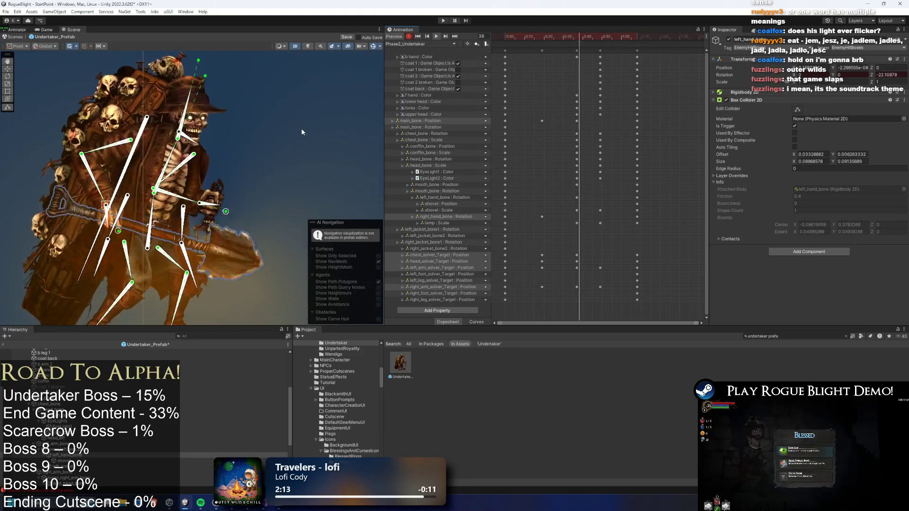
click(637, 50)
shift+click(600, 50)
drag(620, 58, 649, 59)
click(639, 72)
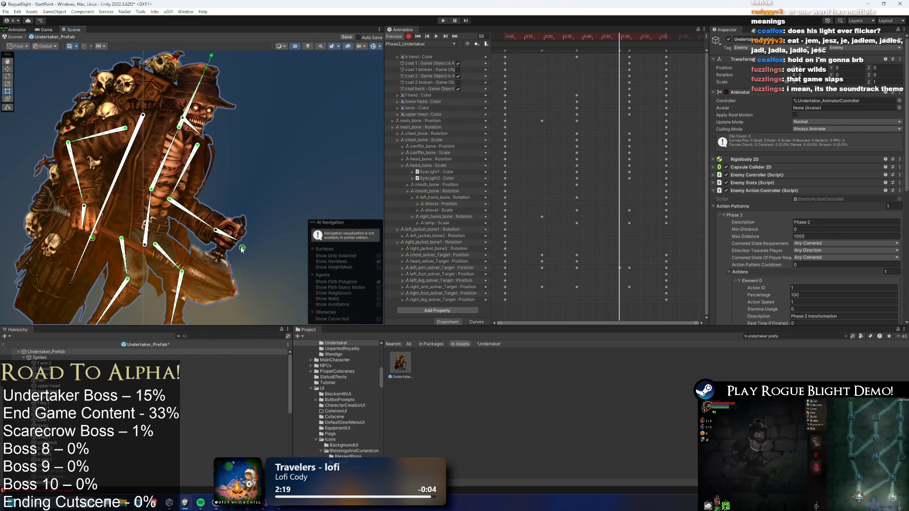
Select the arm-target keys in the later column and preview the clip to frame 65.
mouse_move(619, 266)
mouse_down()
mouse_move(625, 288)
mouse_move(559, 284)
mouse_up()
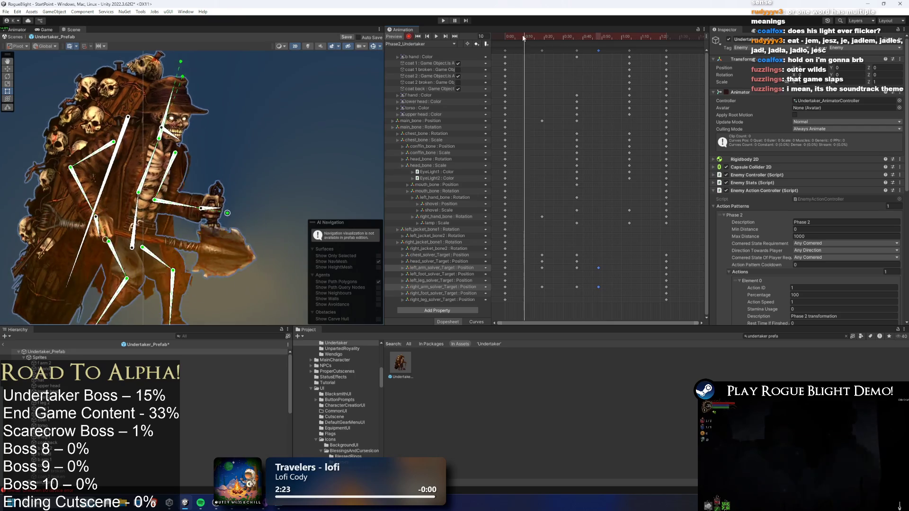
key(space)
mouse_move(605, 38)
mouse_down()
mouse_move(626, 34)
mouse_move(618, 38)
mouse_up()
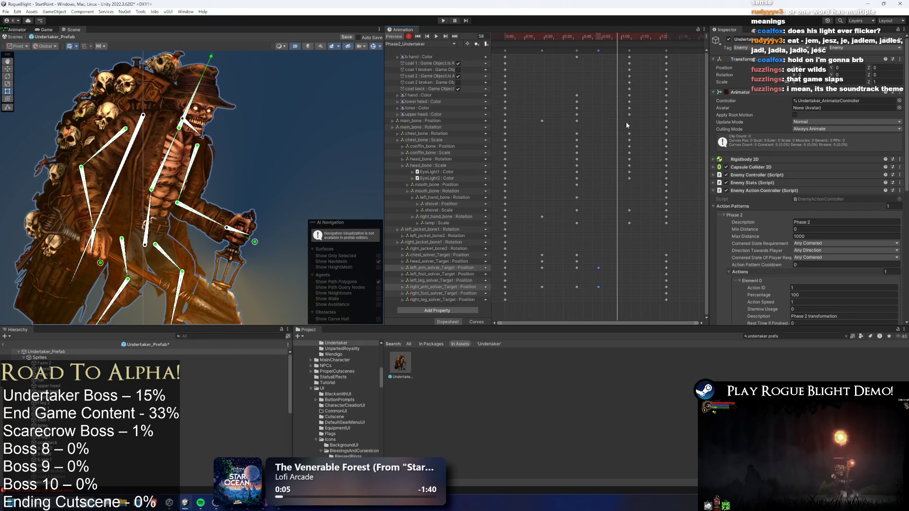
Move the upper property keys to 0:48 and shift the head_bone Scale and EyeLight1 keys later.
drag(620, 54, 635, 118)
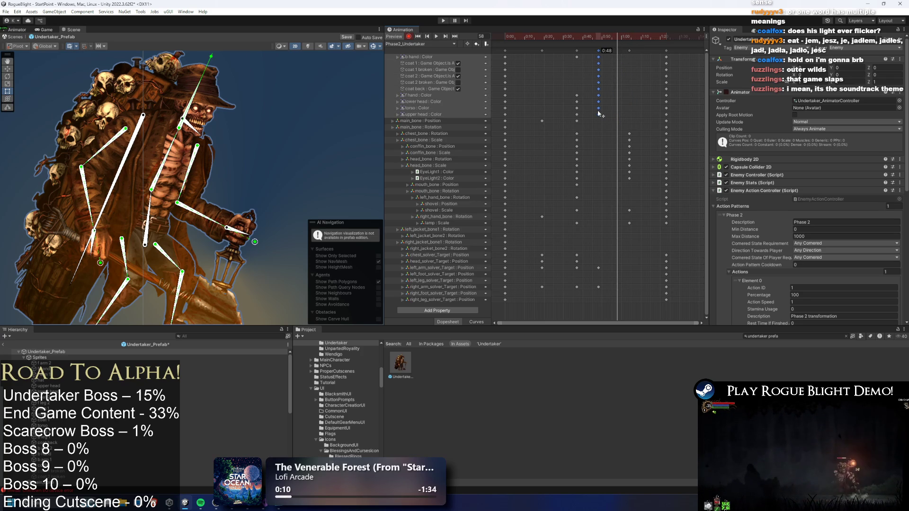
drag(600, 114, 600, 113)
drag(629, 172, 600, 171)
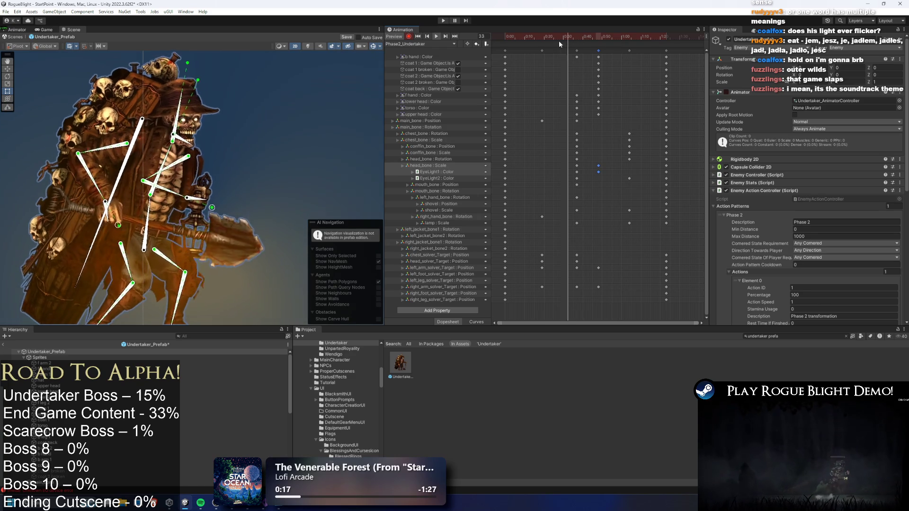
Review the clip from frame 19 to 64 with the coat 2 sprite and left jacket bone selected.
click(311, 146)
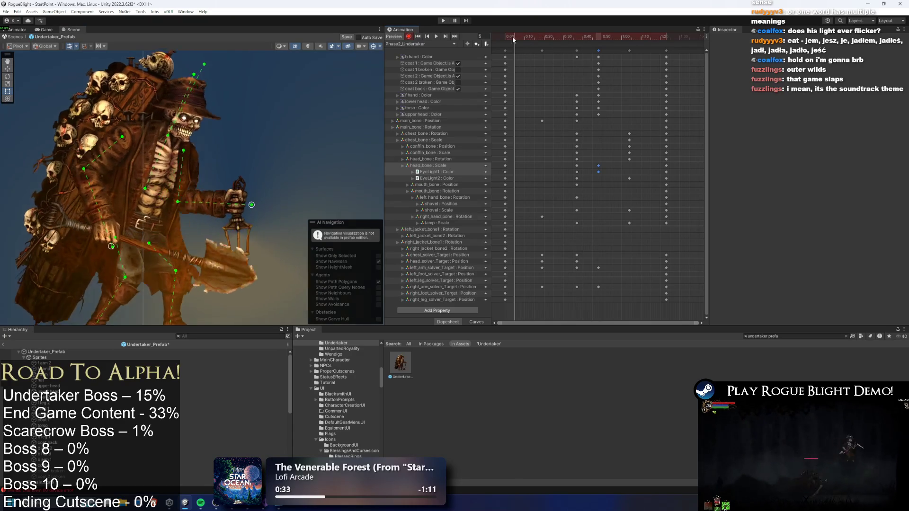
click(542, 38)
scroll(324, 59, up, 1)
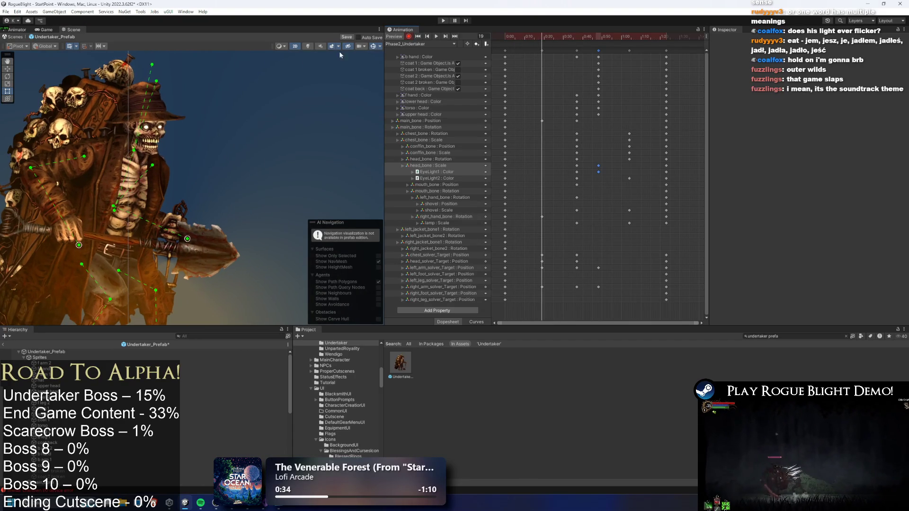
click(71, 266)
click(73, 247)
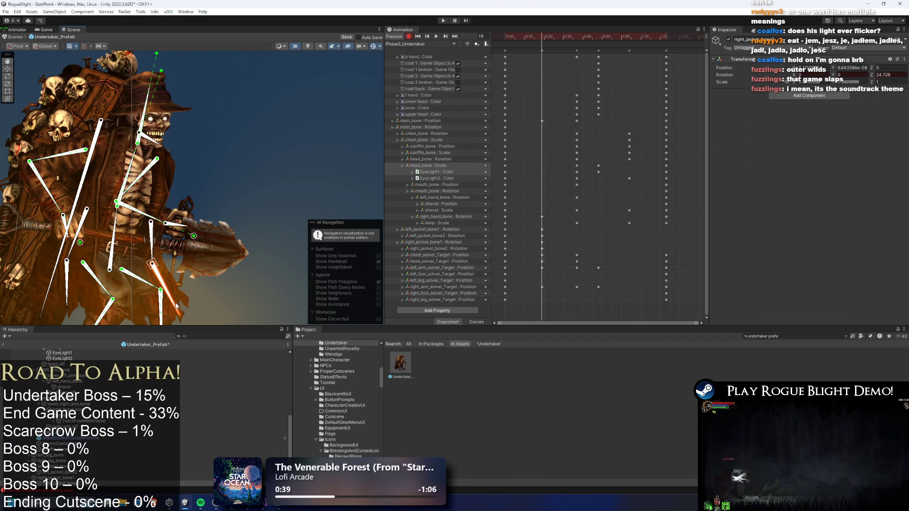
drag(540, 46, 583, 51)
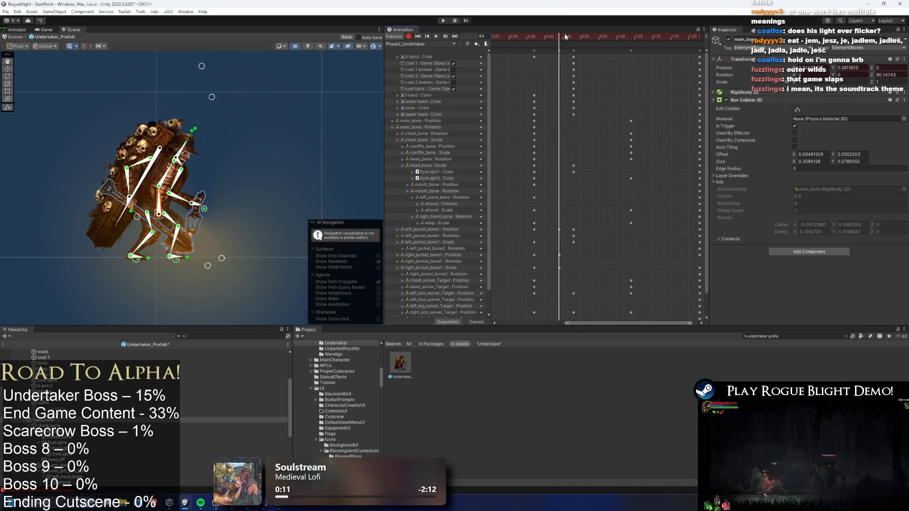
drag(535, 37, 629, 38)
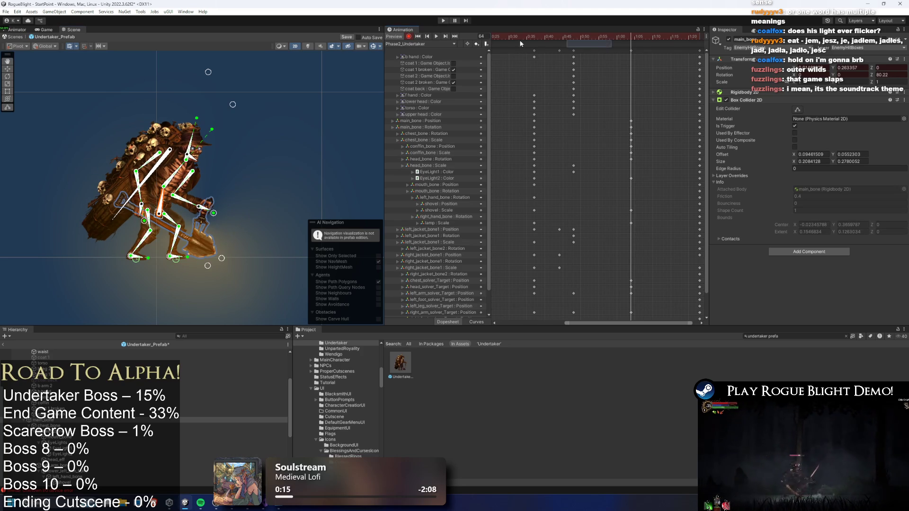
key(space)
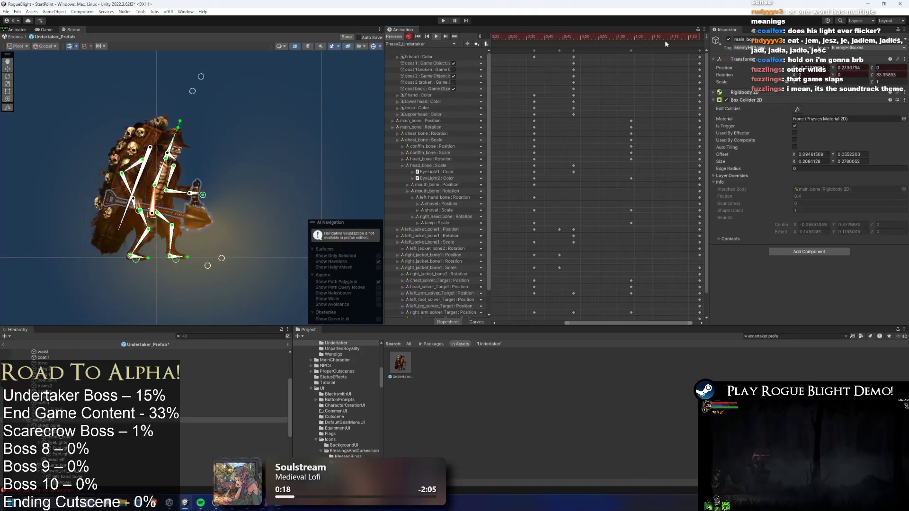
Record a conffin_bone Rotation key at frame 62 by tilting the coffin, then play it back.
click(624, 38)
drag(109, 216, 129, 214)
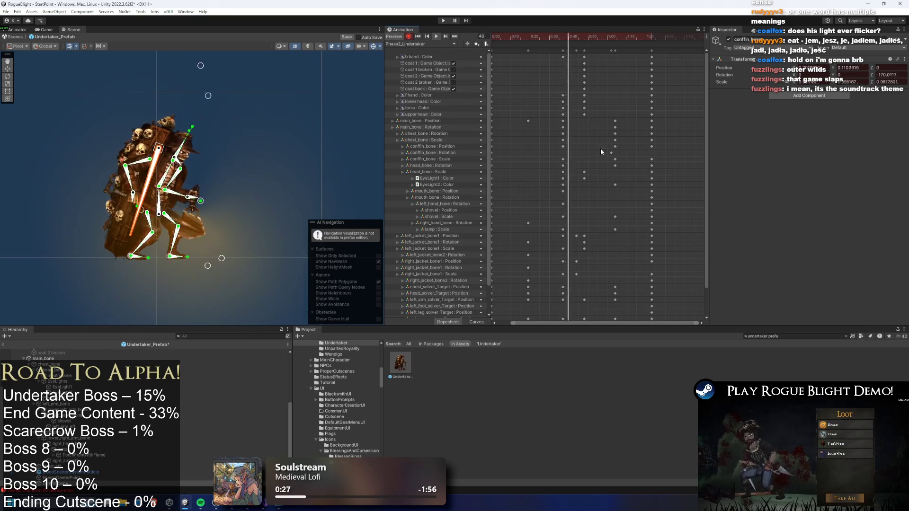
click(664, 36)
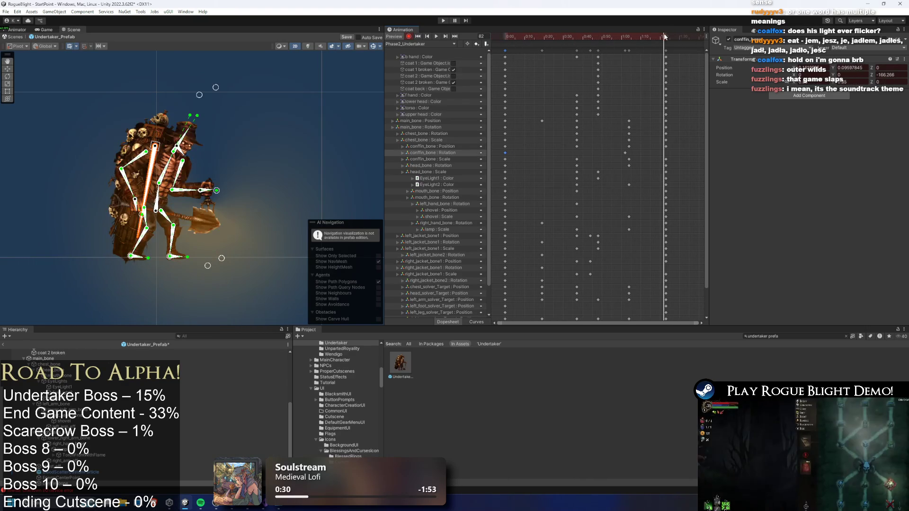
key(space)
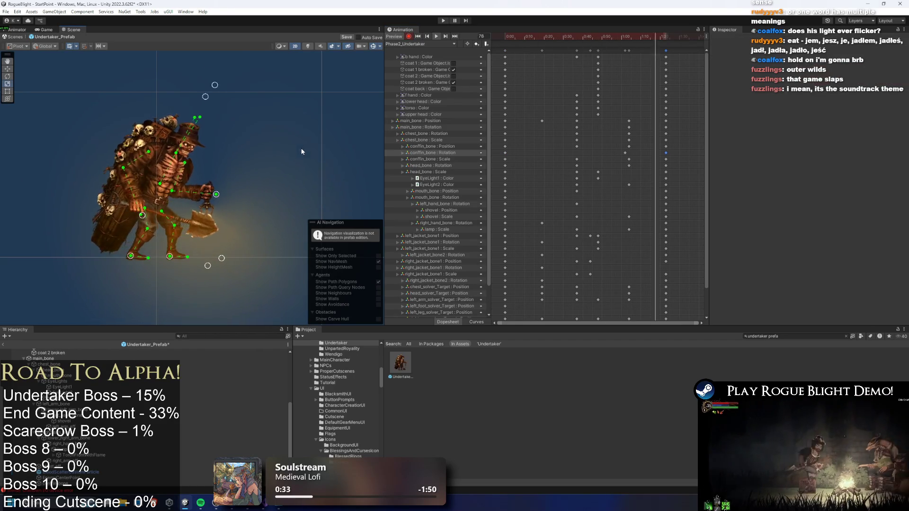
click(340, 152)
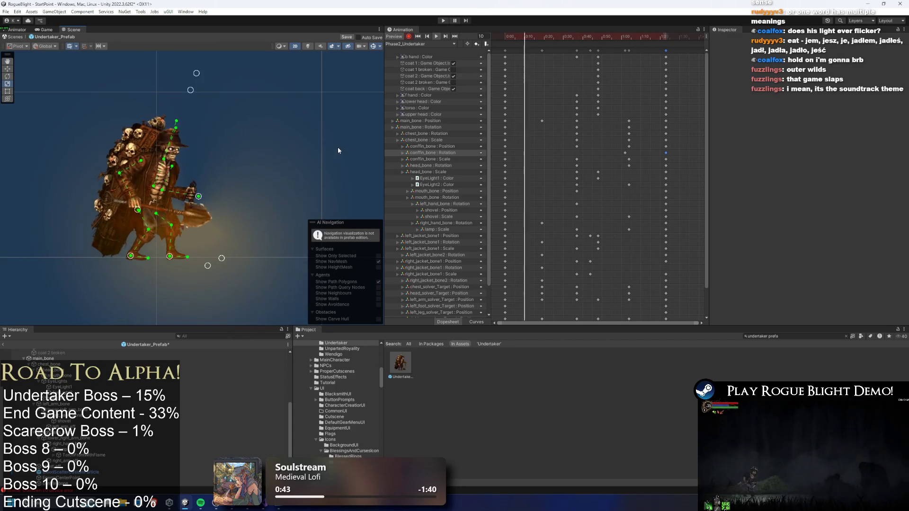
Disable Scene view lighting so the Undertaker is fully lit, and scrub the clip to frame 54.
scroll(146, 143, up, 3)
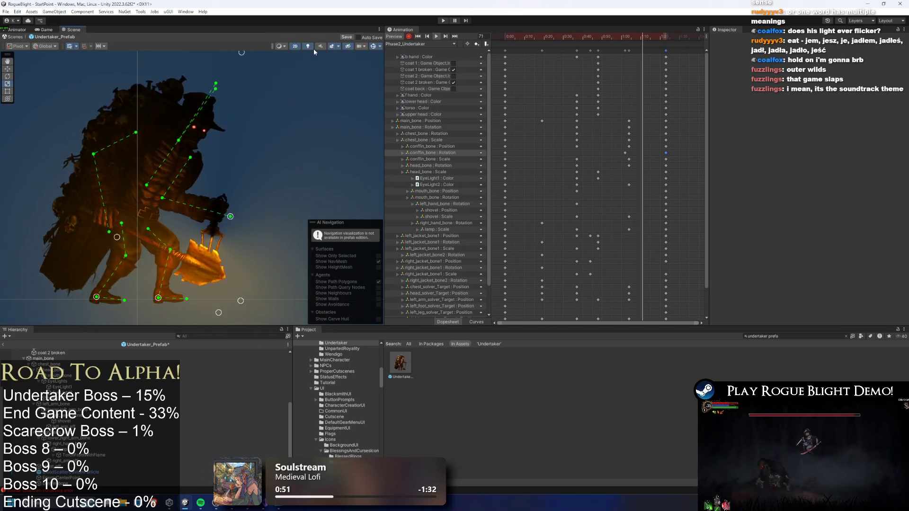
click(311, 49)
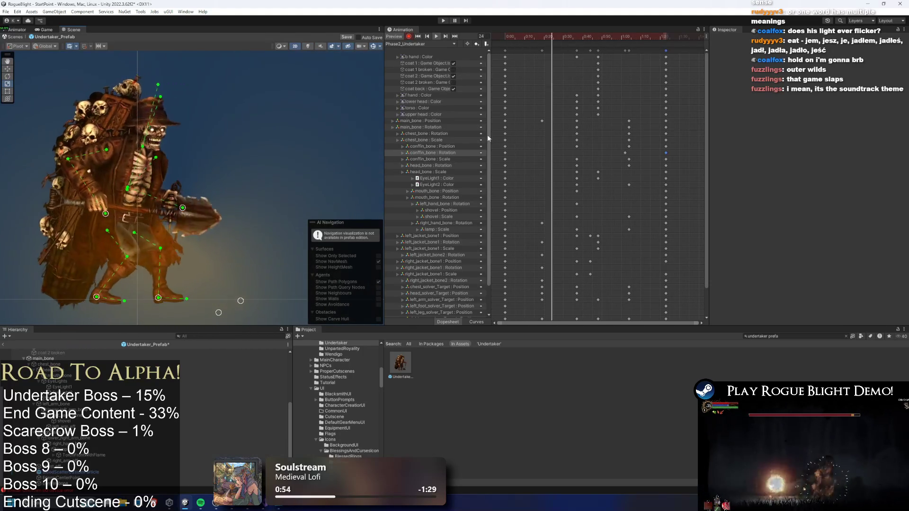
scroll(482, 212, down, 3)
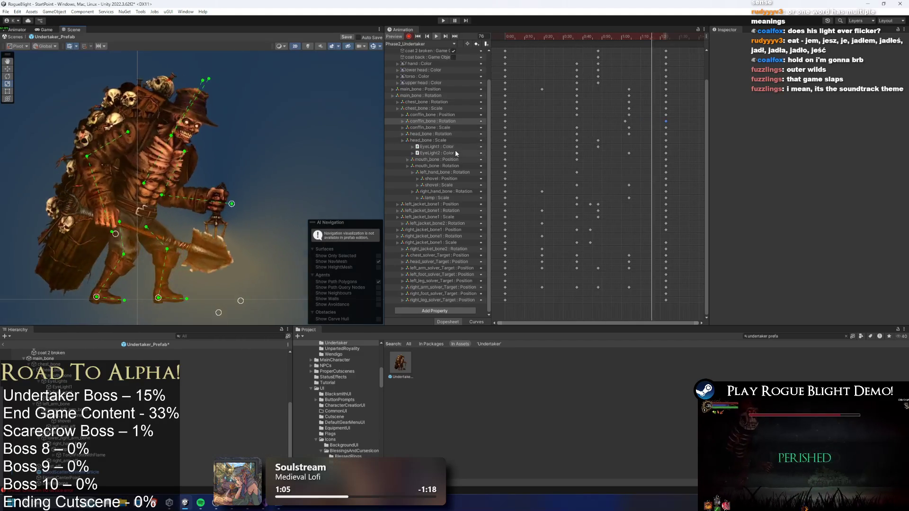
click(609, 38)
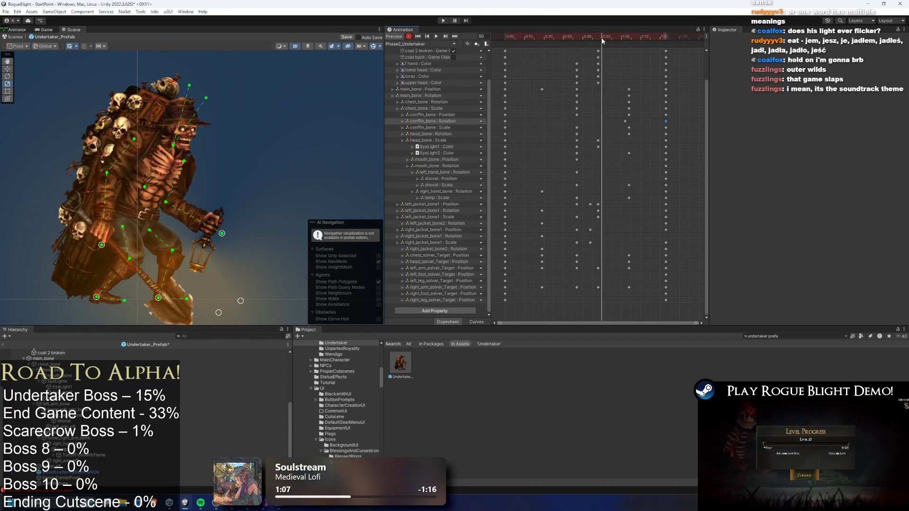
mouse_move(612, 42)
mouse_down()
mouse_move(604, 41)
mouse_move(611, 46)
mouse_up()
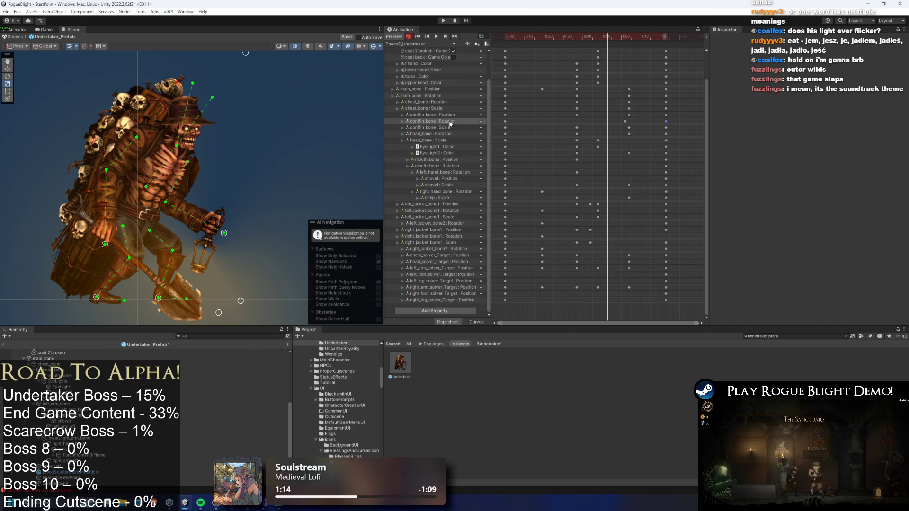
scroll(421, 97, up, 3)
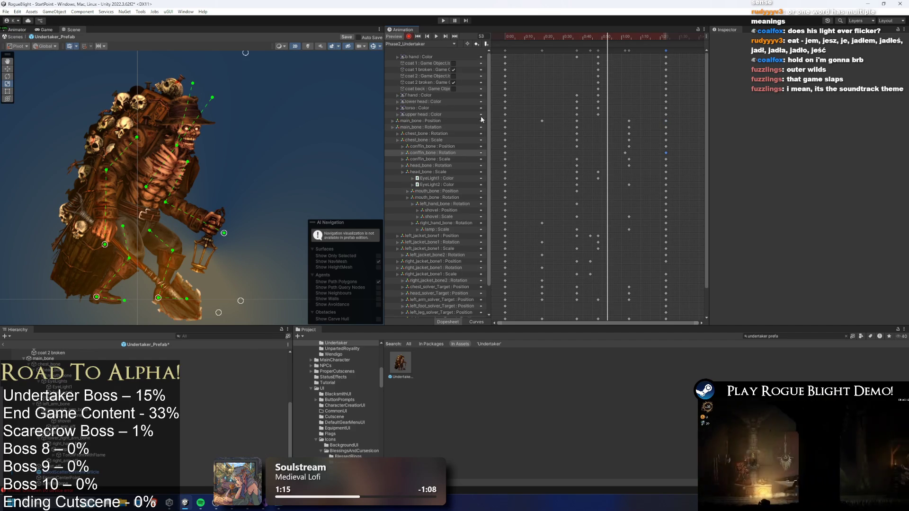
Delete the main_bone, conffin_bone and head_bone Rotation keys, then scrub to frame 58.
click(433, 128)
key(Delete)
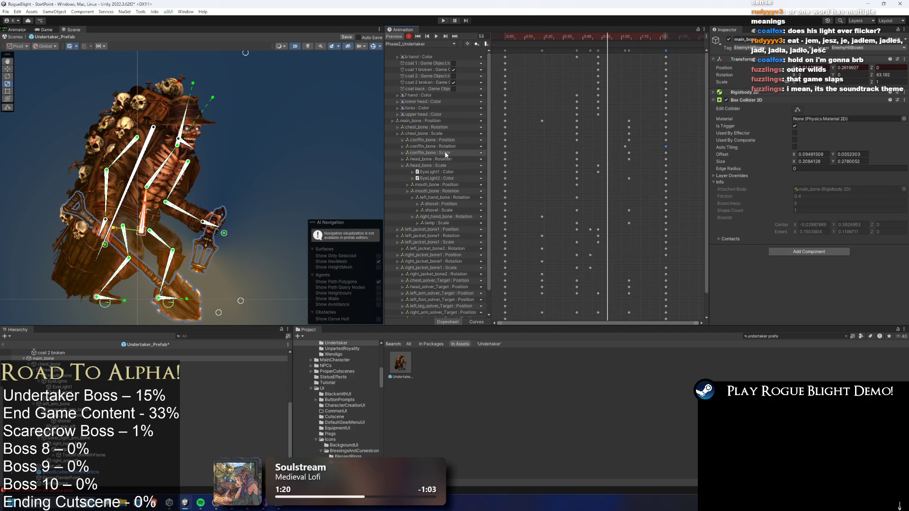
click(445, 146)
key(Delete)
click(445, 153)
key(Delete)
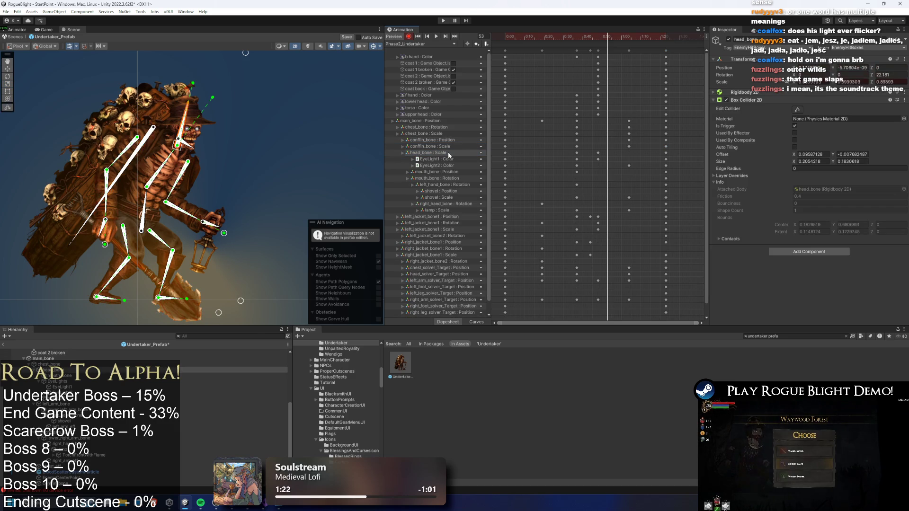
mouse_move(596, 33)
mouse_down()
mouse_move(579, 35)
mouse_move(620, 39)
mouse_move(596, 38)
mouse_move(611, 40)
mouse_up()
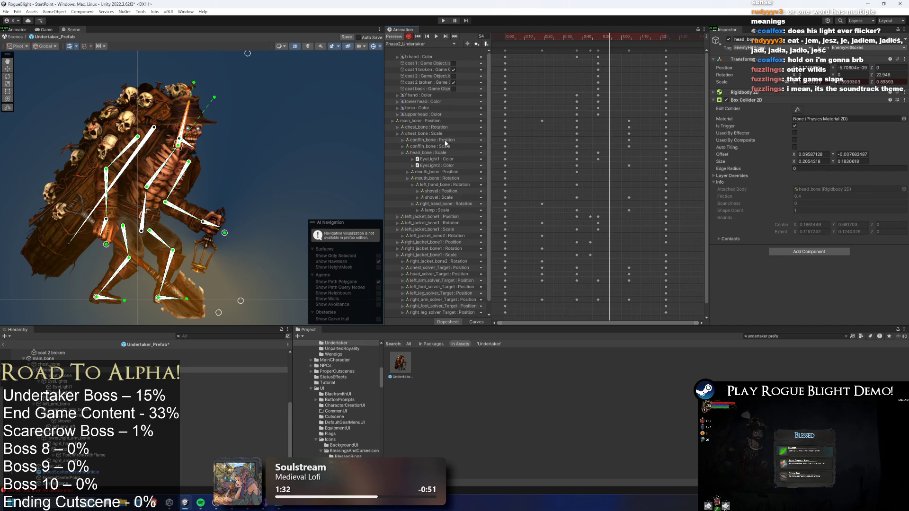
Delete the chest_bone Scale keys and scrub the clip from frame 42 to 53.
click(432, 134)
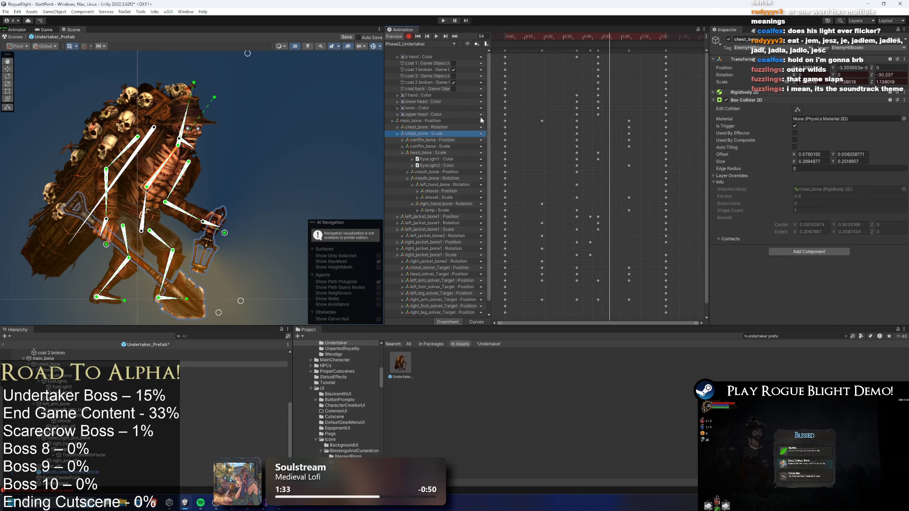
key(Delete)
click(590, 37)
drag(590, 37, 606, 35)
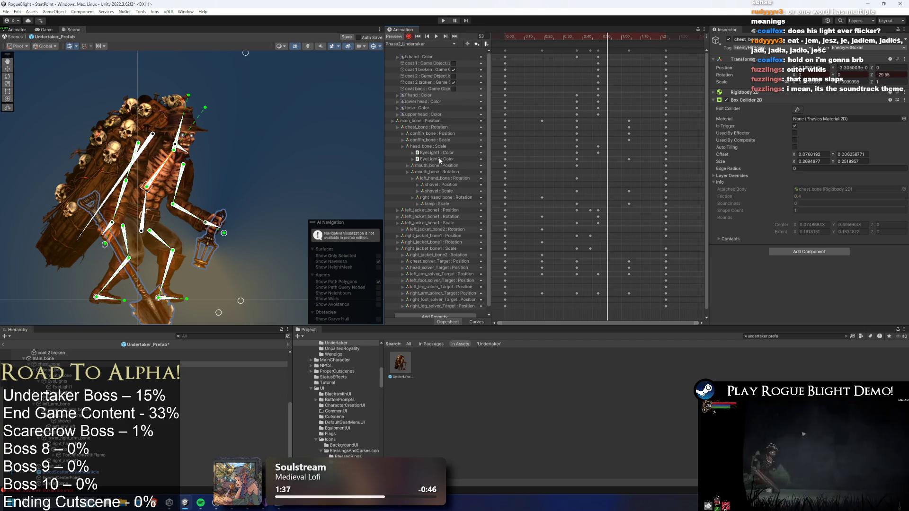
scroll(439, 185, down, 1)
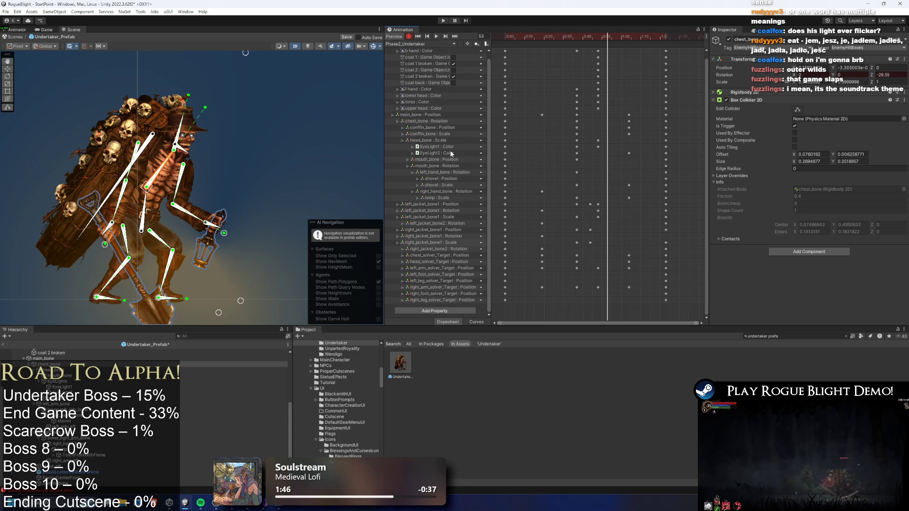
Delete the main_bone Position and mouth_bone Rotation tracks, then undo twice to restore them.
click(436, 115)
key(Delete)
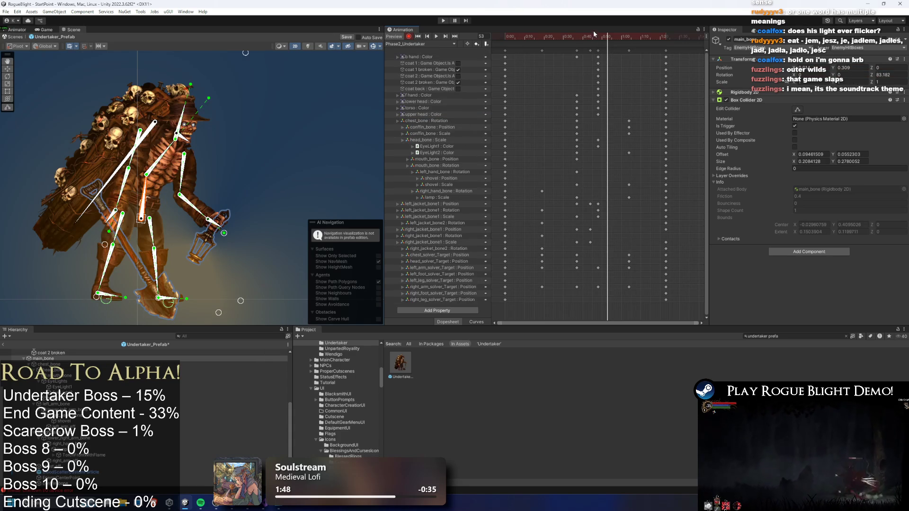
mouse_move(575, 36)
mouse_down()
mouse_move(553, 35)
mouse_move(606, 38)
mouse_up()
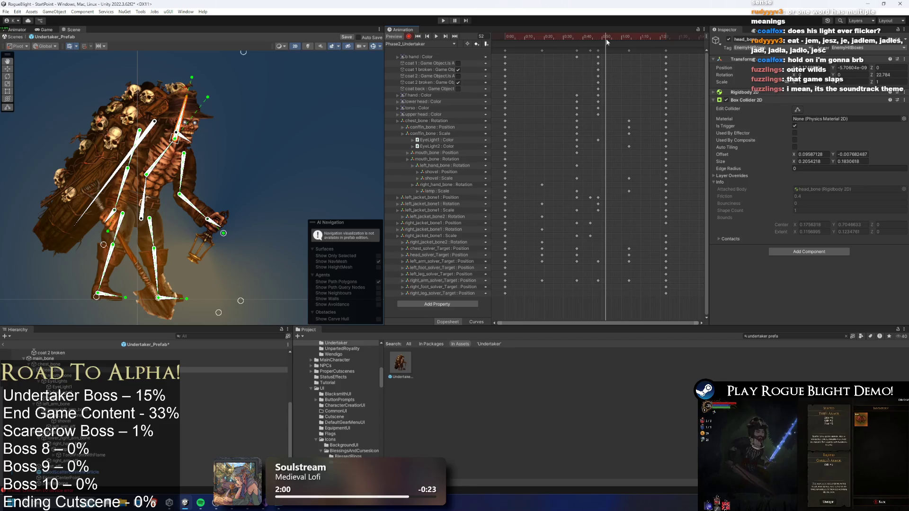
click(446, 159)
key(Delete)
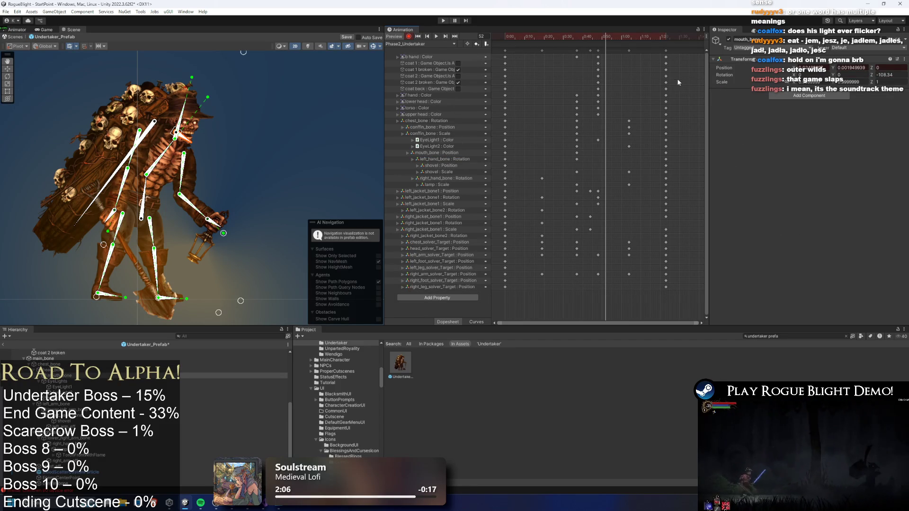
key(ctrl+z)
key(ctrl+z)
key(ctrl+z)
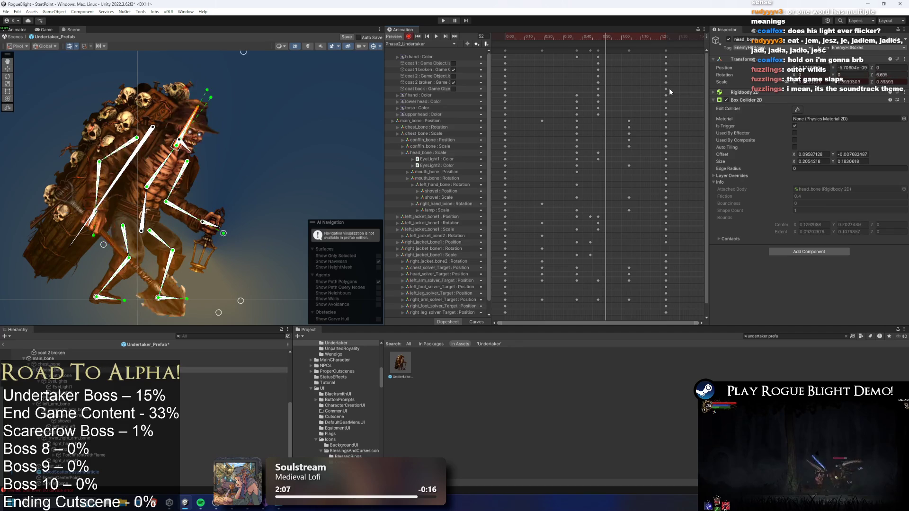
key(ctrl+z)
key(ctrl+z)
key(ctrl+z)
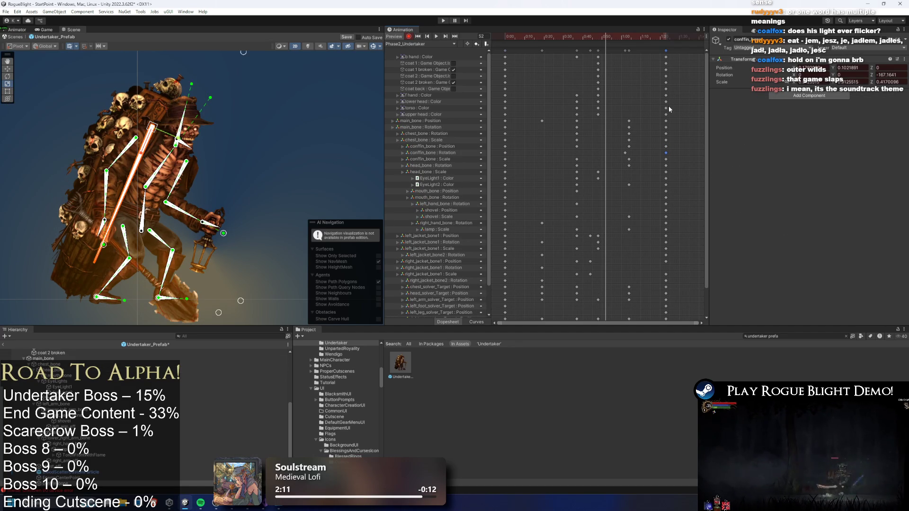
Play the animation from frame 70 and hide the bone gizmos in the Scene view.
mouse_move(614, 36)
mouse_down()
mouse_move(656, 36)
mouse_move(553, 46)
mouse_move(560, 45)
mouse_up()
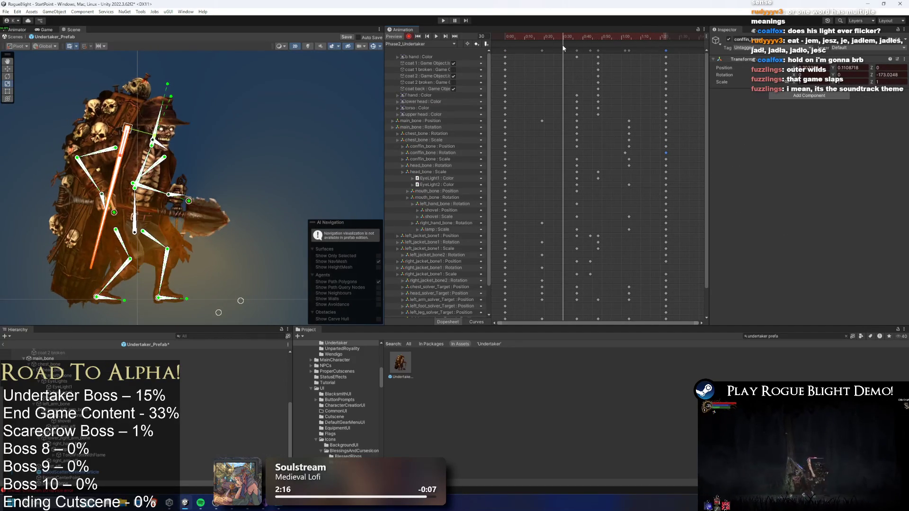
key(space)
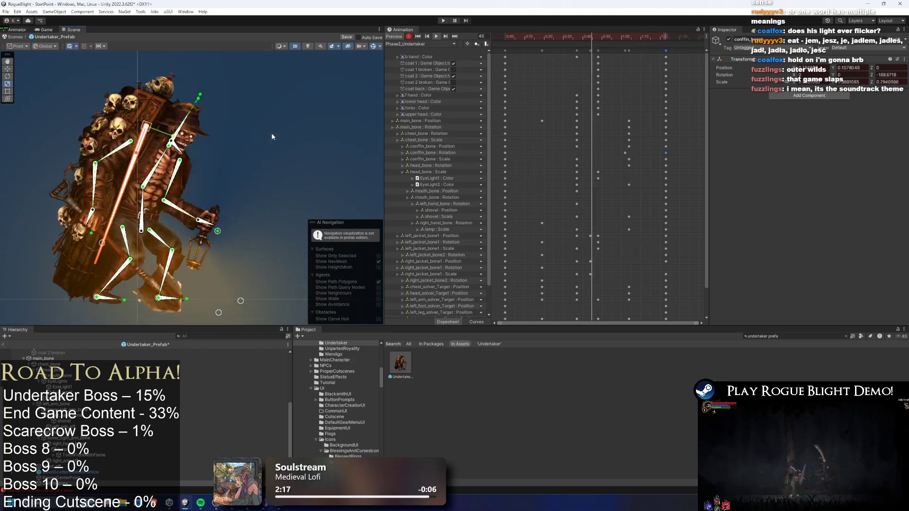
click(372, 46)
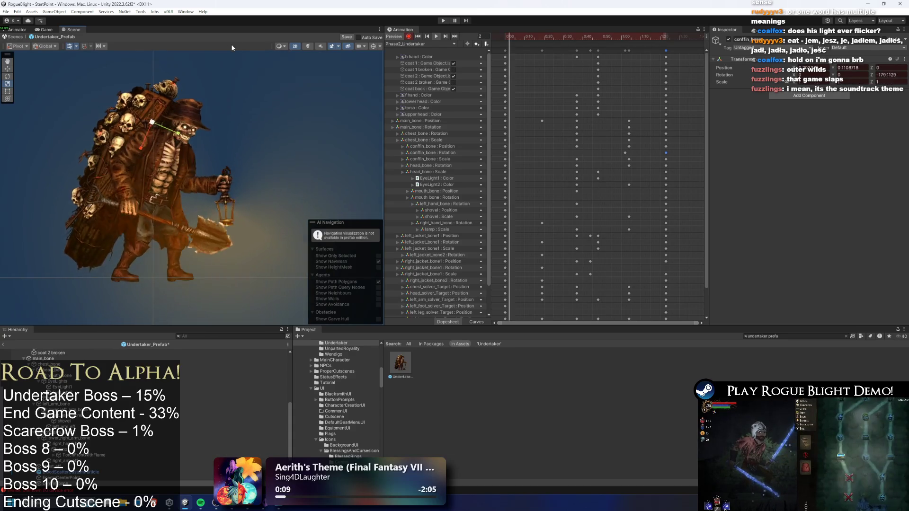
Tilt the mouth bone slightly further at frame 64, then replay the clip from frame 0.
drag(607, 40, 629, 40)
scroll(347, 49, up, 2)
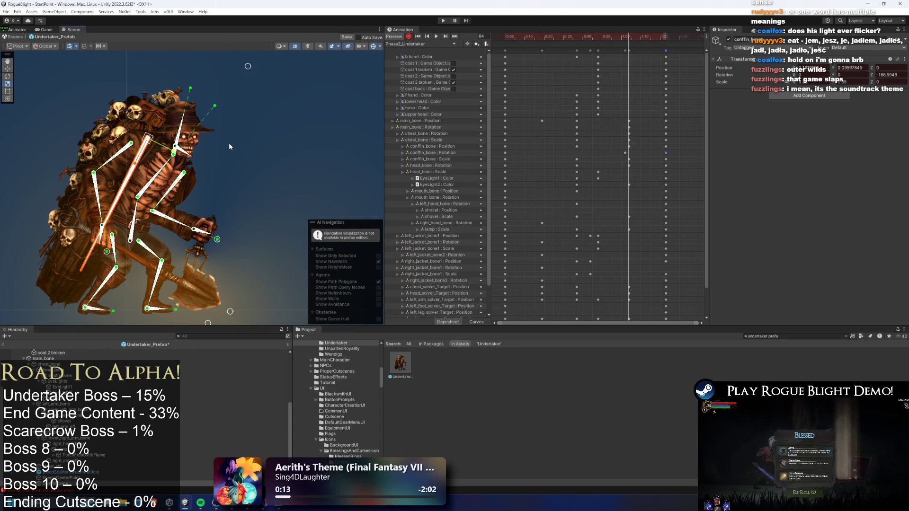
scroll(262, 125, up, 2)
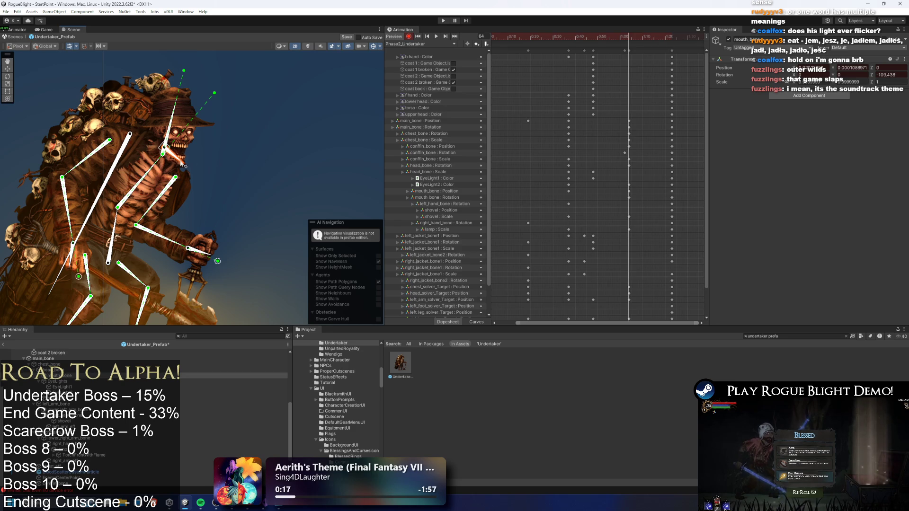
drag(182, 167, 179, 165)
scroll(170, 159, up, 3)
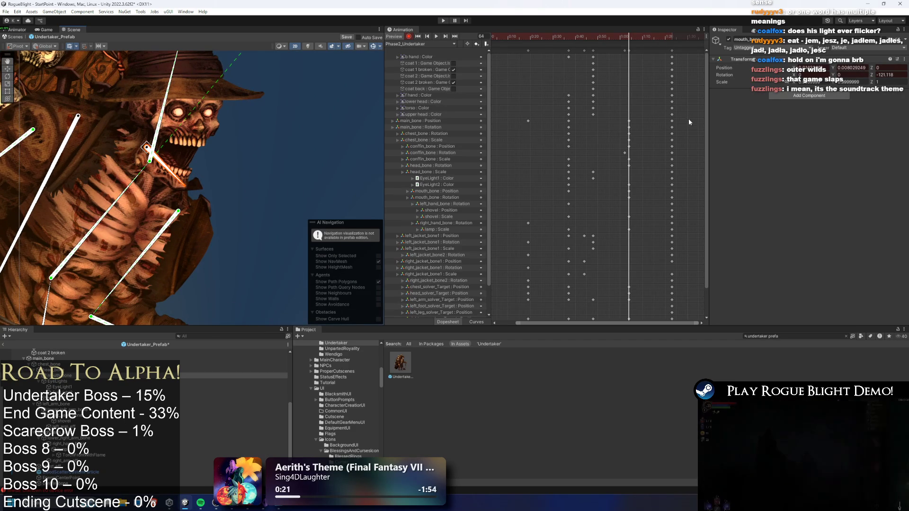
drag(615, 38, 399, 44)
key(space)
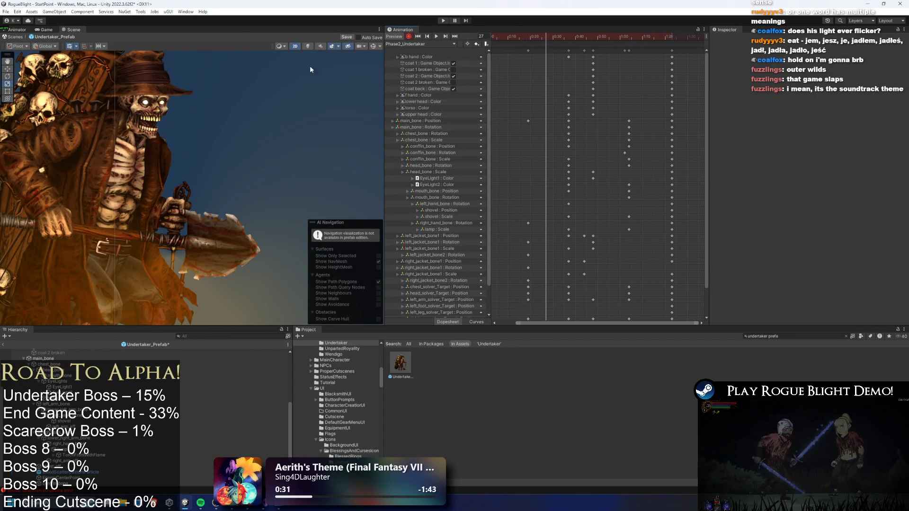
Turn the bone gizmos back on and restore the coat back selection.
click(147, 125)
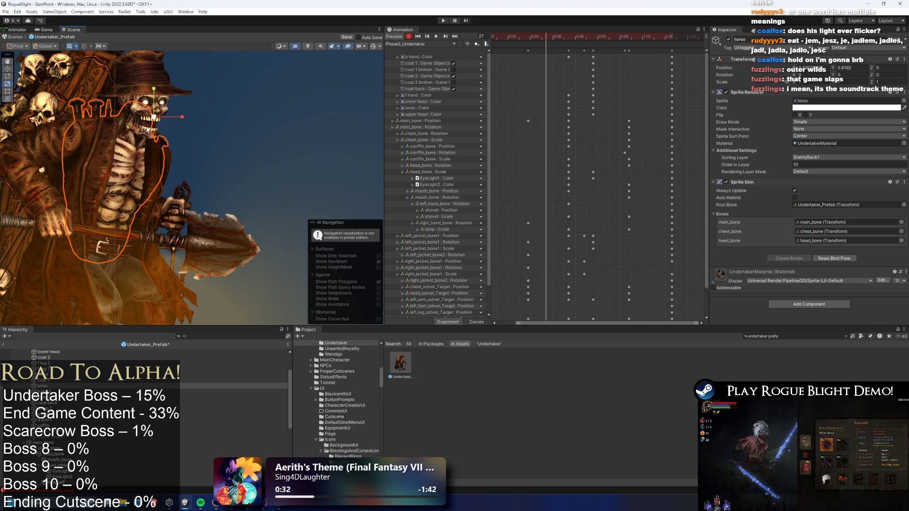
click(149, 121)
click(374, 47)
click(133, 125)
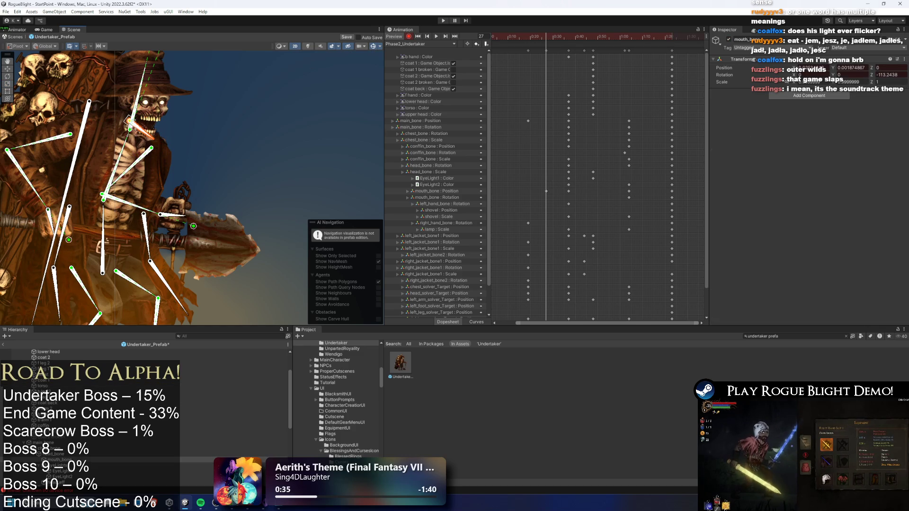
key(ctrl+z)
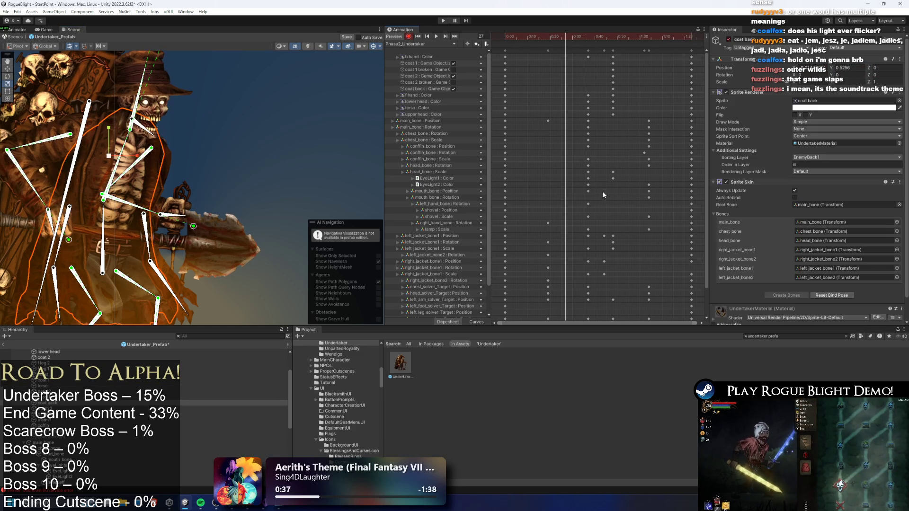
Select the jaw's mouth_bone and paste its keys near frame 17.
click(589, 36)
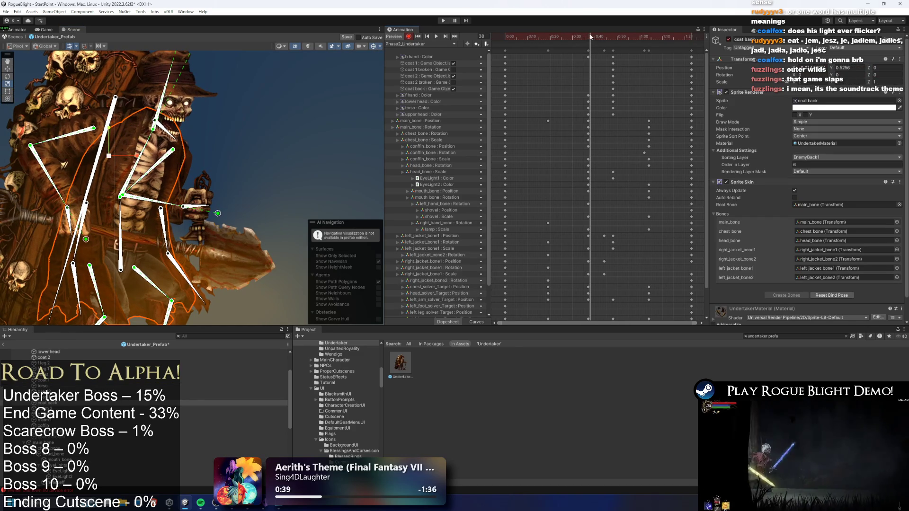
drag(590, 37, 586, 36)
click(168, 137)
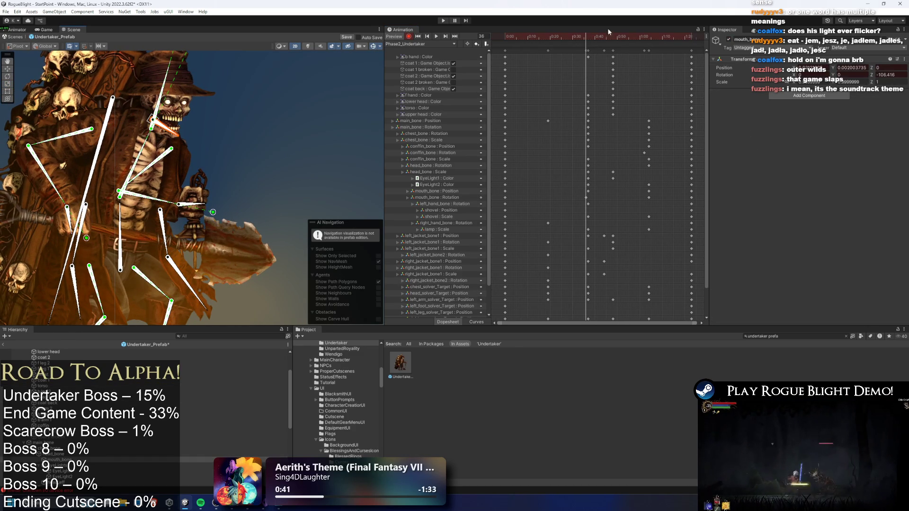
mouse_move(539, 36)
mouse_down()
mouse_move(515, 41)
mouse_move(556, 37)
mouse_move(518, 38)
mouse_up()
key(ctrl+v)
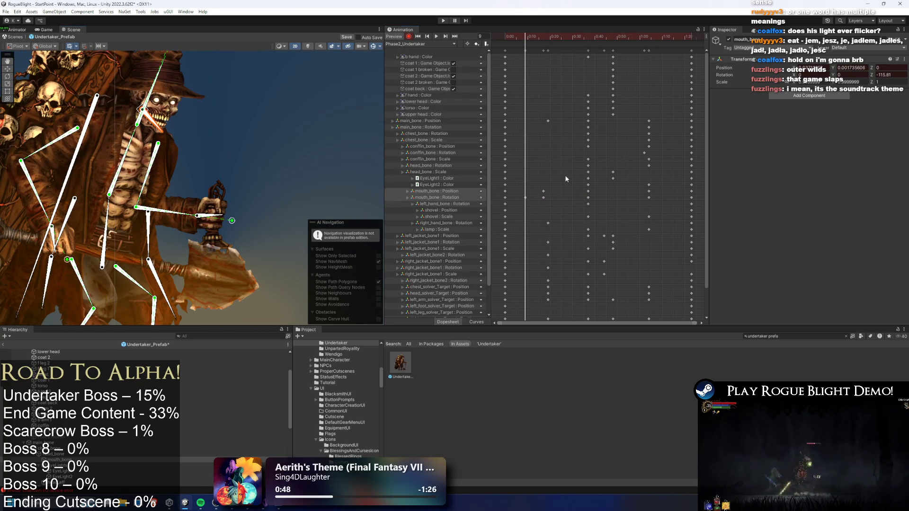
Shift the early mouth_bone keys slightly later and preview the animation.
drag(518, 205, 519, 204)
drag(539, 200, 548, 200)
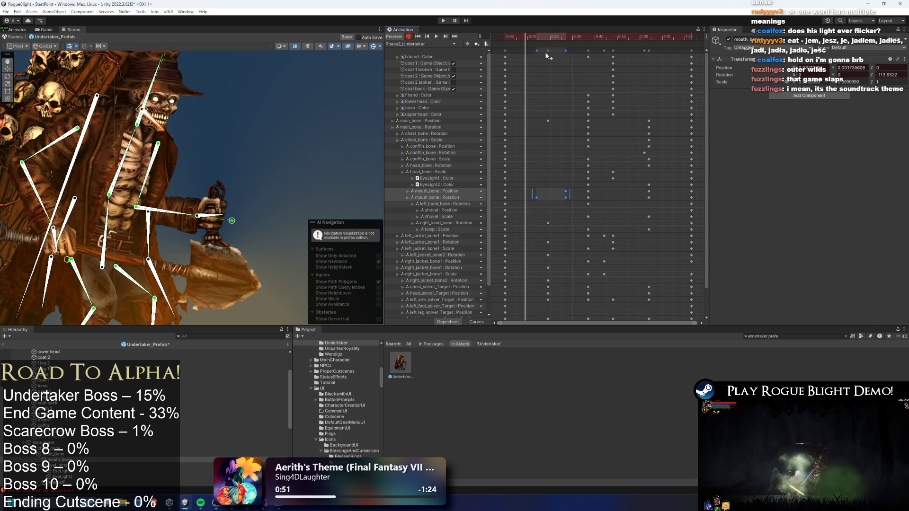
key(space)
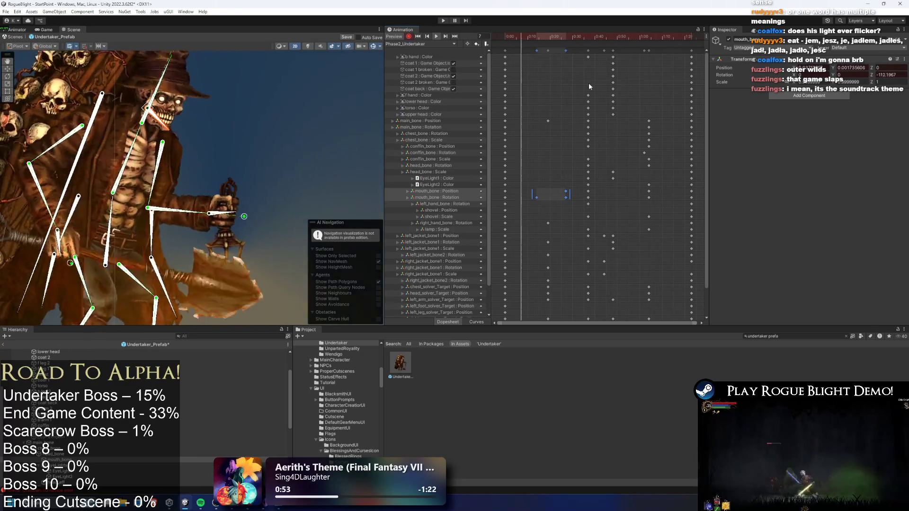
click(311, 141)
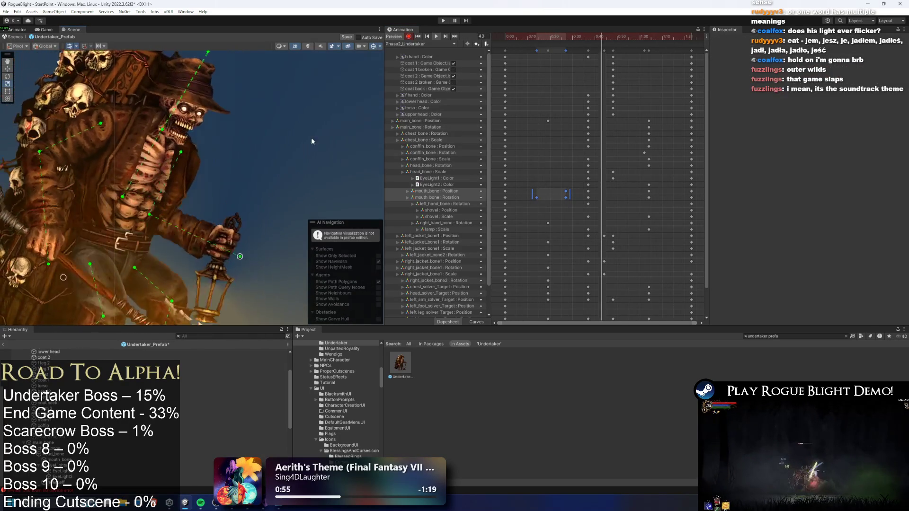
Shift the later mouth_bone keys slightly earlier and play the preview again.
drag(592, 39, 624, 37)
click(655, 191)
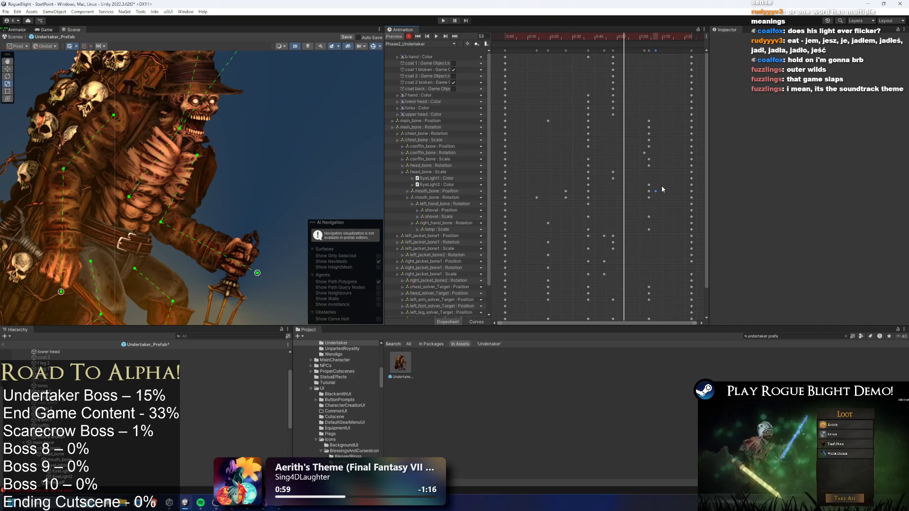
drag(648, 191, 635, 191)
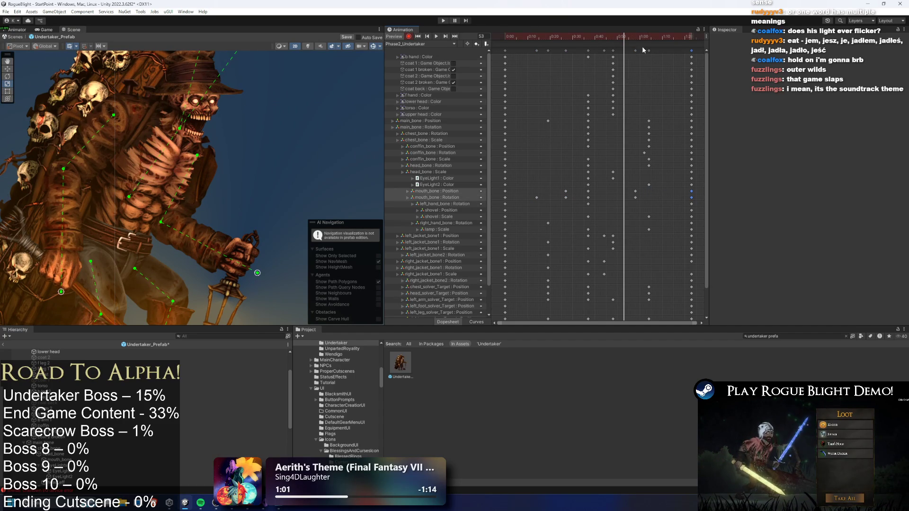
key(space)
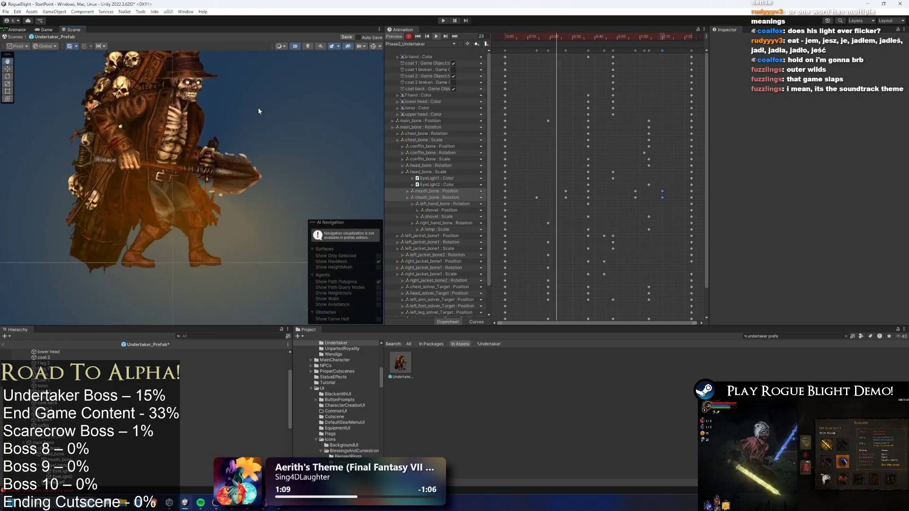
key(r)
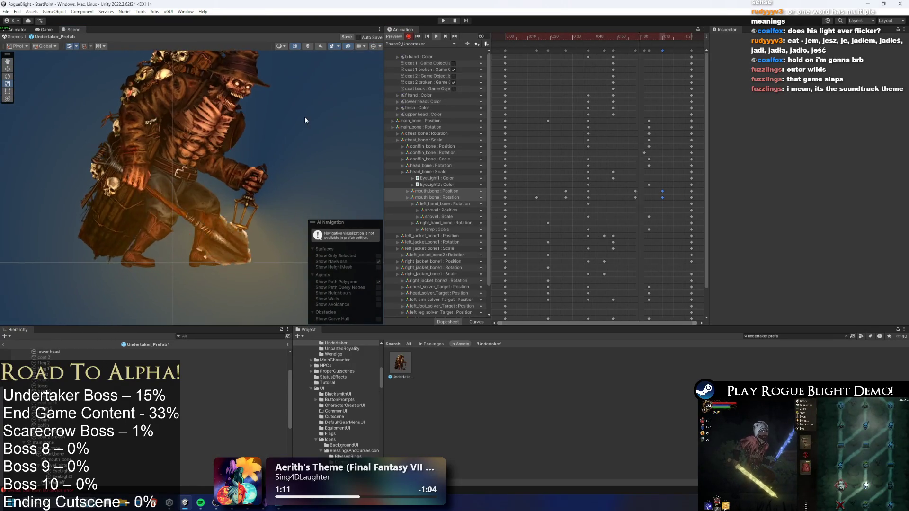
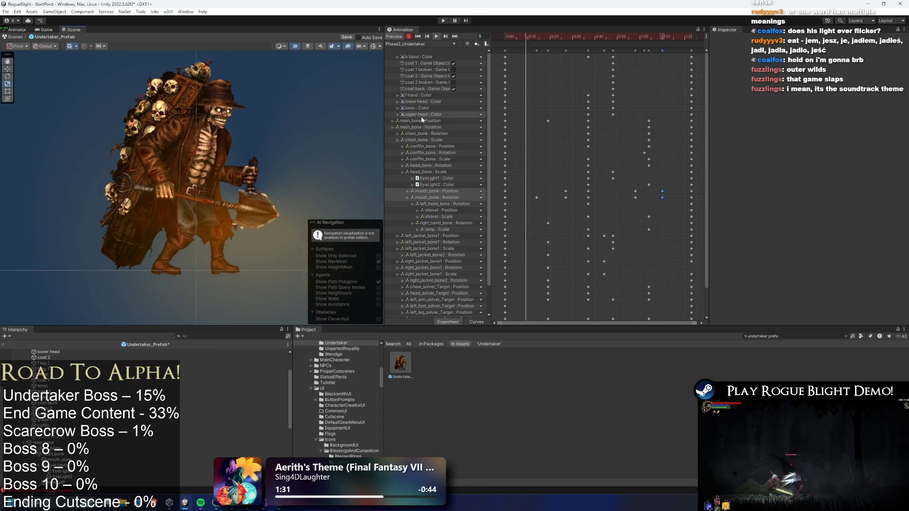
Toggle the character's bone gizmos on and off and stop the animation preview at frame 0.
click(372, 46)
click(372, 47)
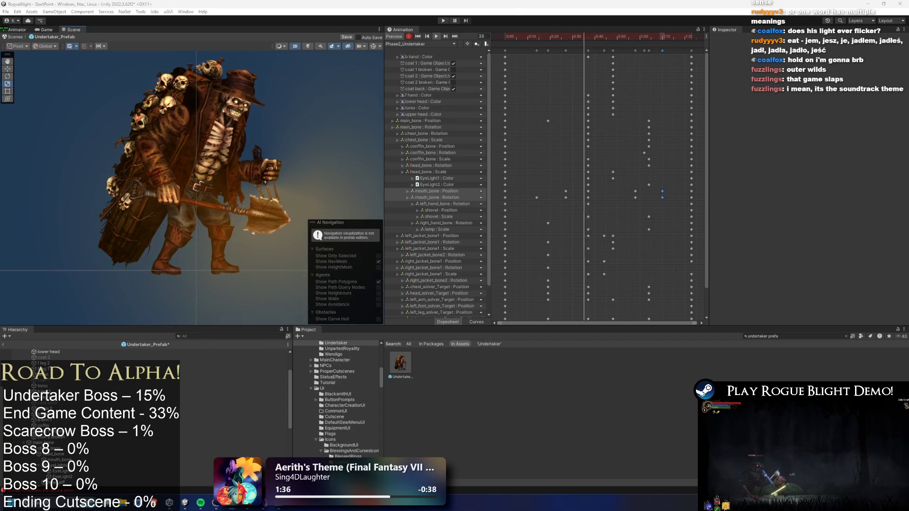
key(super)
click(505, 36)
Search Windows for the Gyazo Video app, then dismiss the search.
key(super)
text(gya)
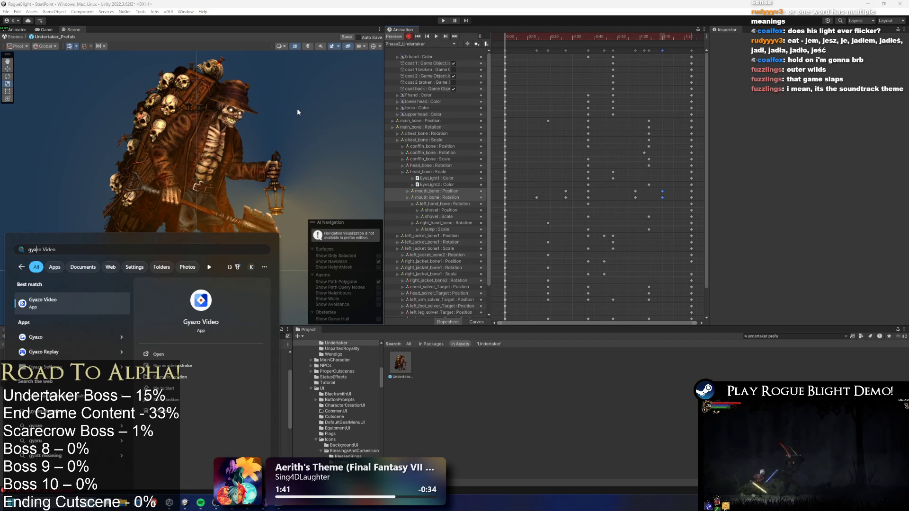
key(Escape)
Toggle scene lighting off and back on, then enter Play mode.
click(308, 46)
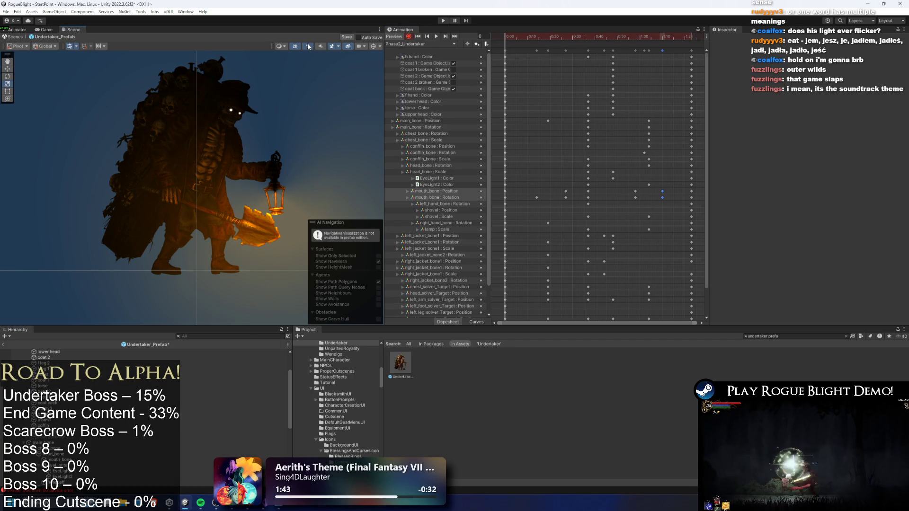
click(309, 45)
click(443, 21)
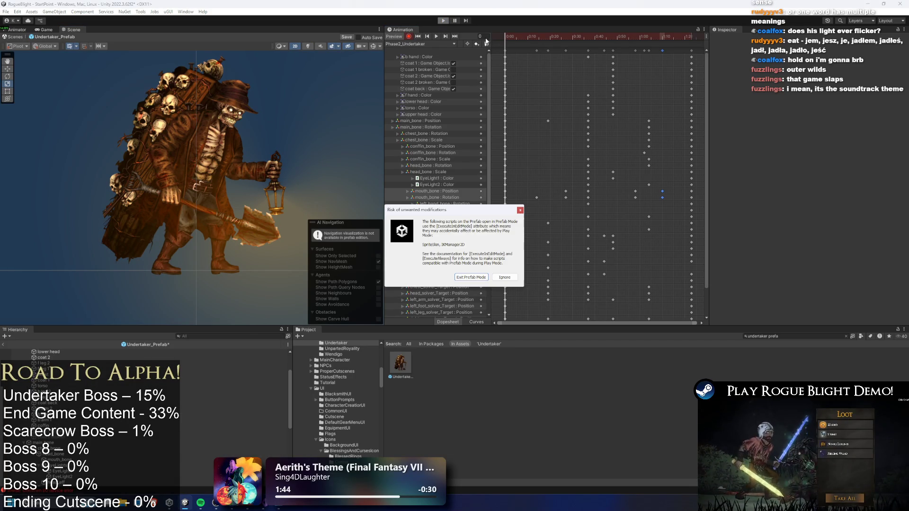
Ignore the prefab warning, load the first save slot, walk to the boss and cheat enemy health to 1.
key(Escape)
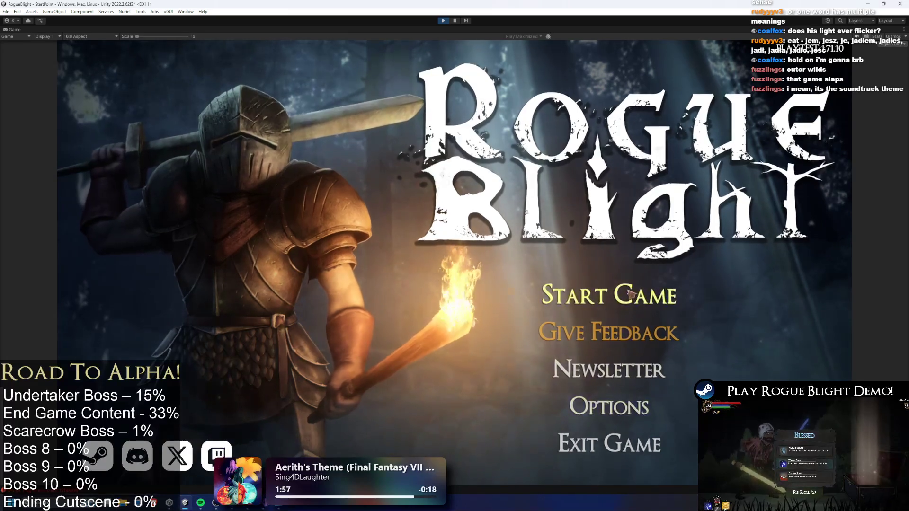
click(629, 293)
click(627, 259)
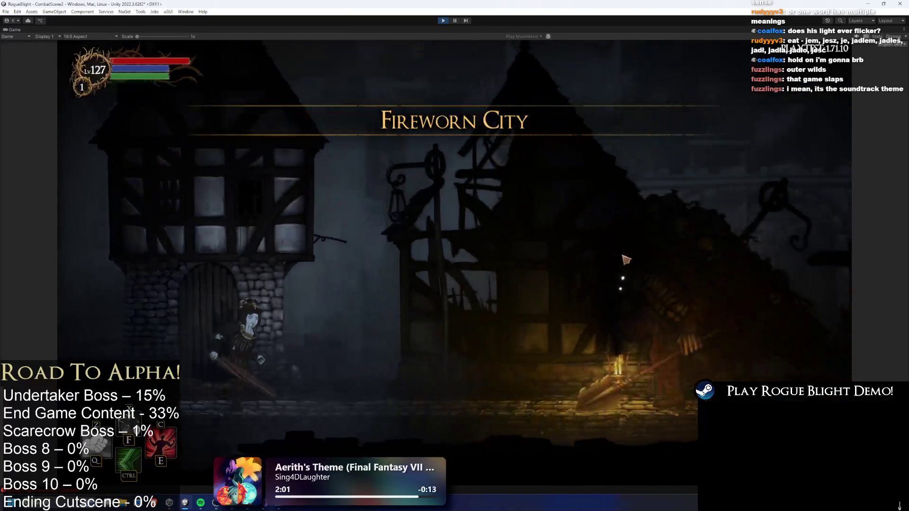
key(d)
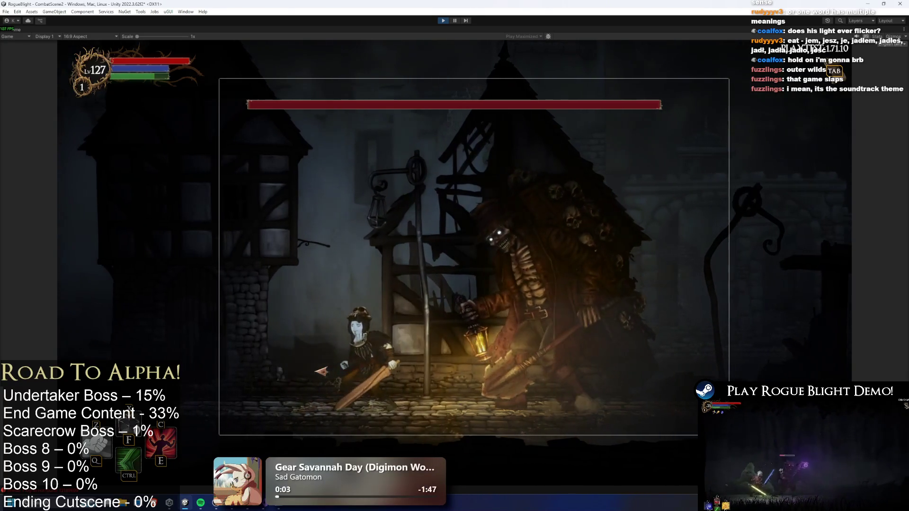
key(F1)
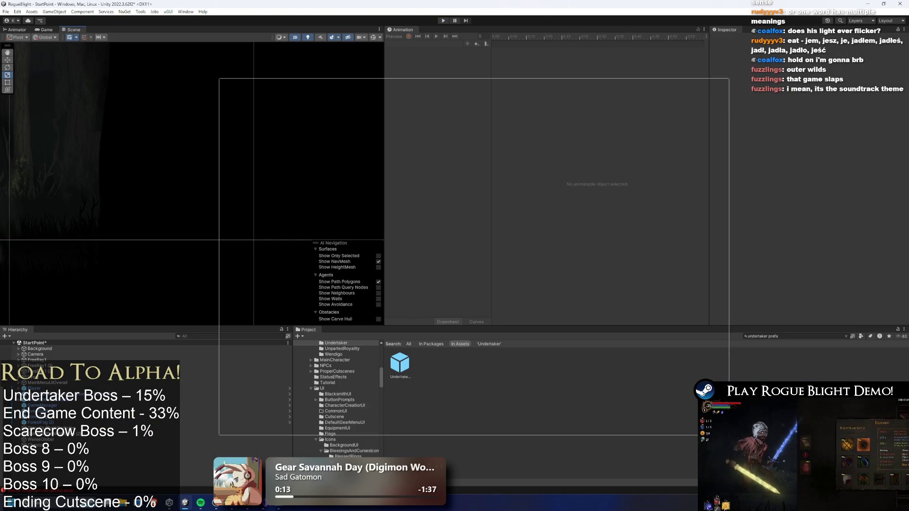
Open the Undertaker prefab and play a preview of its Phase2_Undertaker clip.
double_click(400, 364)
click(419, 43)
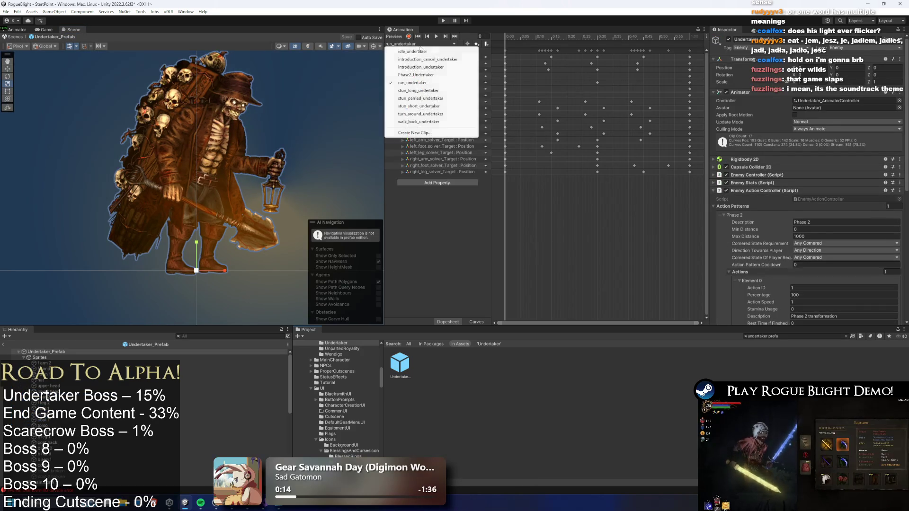
click(415, 74)
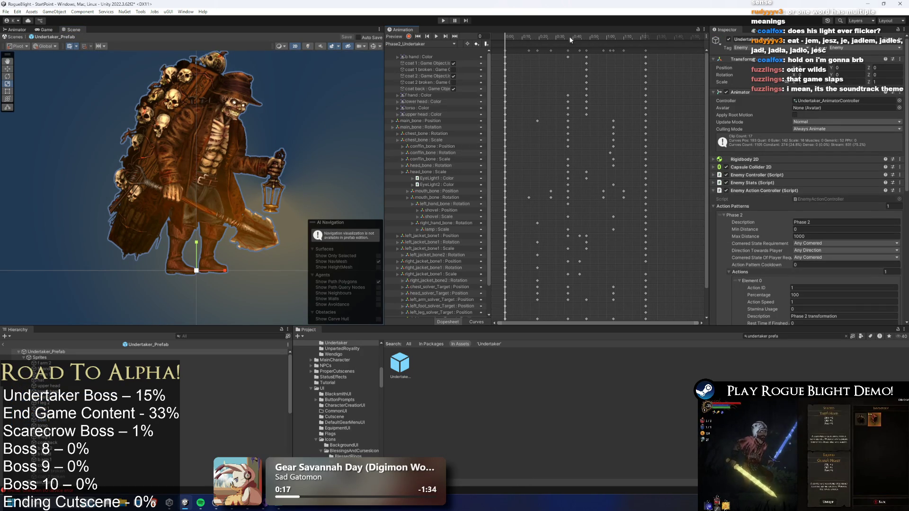
click(436, 37)
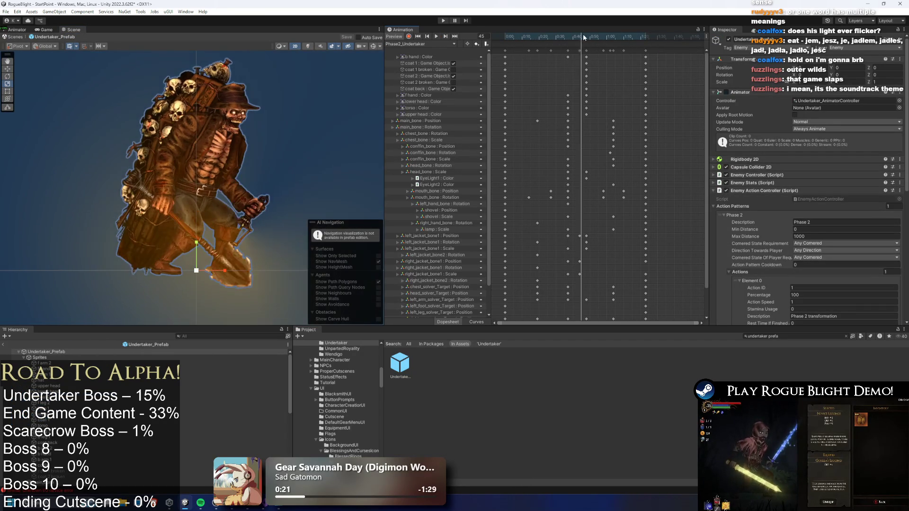
Try compressing the later block of keyframes, then undo it and clear the selection.
mouse_move(566, 47)
mouse_down()
mouse_move(655, 81)
mouse_move(679, 74)
mouse_up()
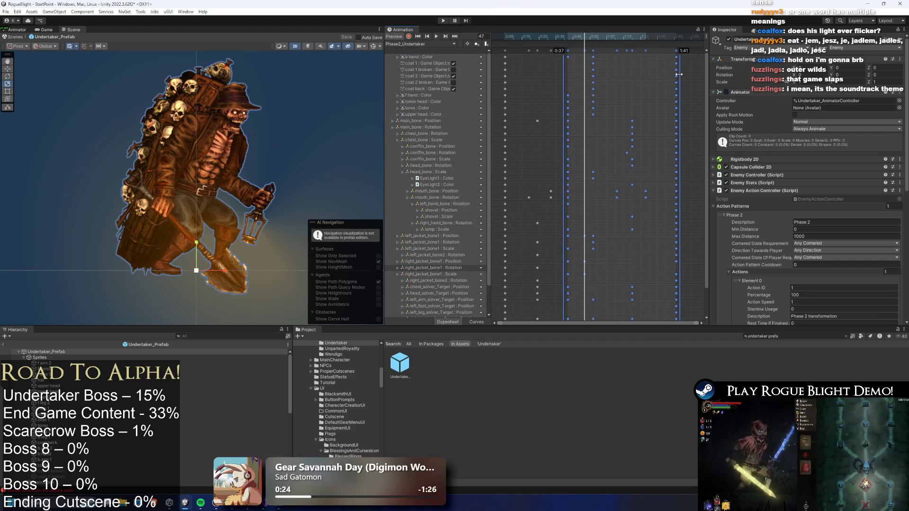
drag(563, 47, 591, 48)
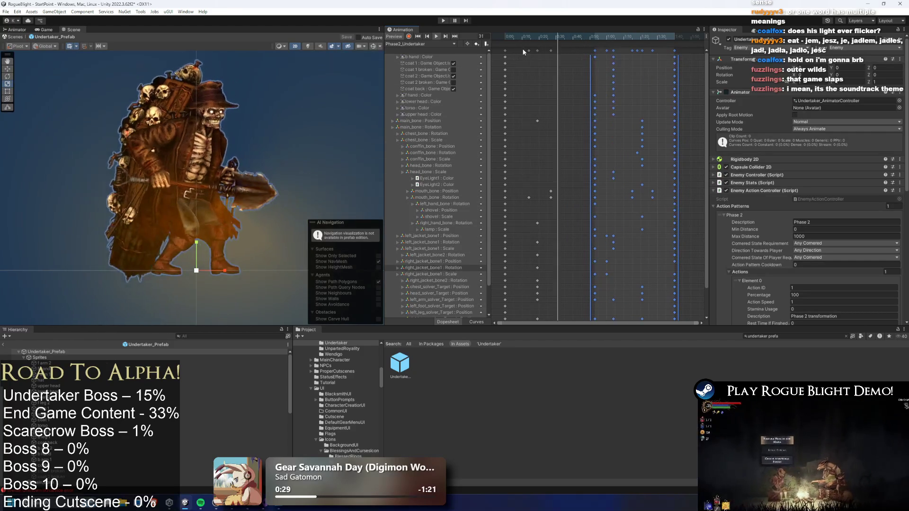
key(ctrl+z)
click(346, 111)
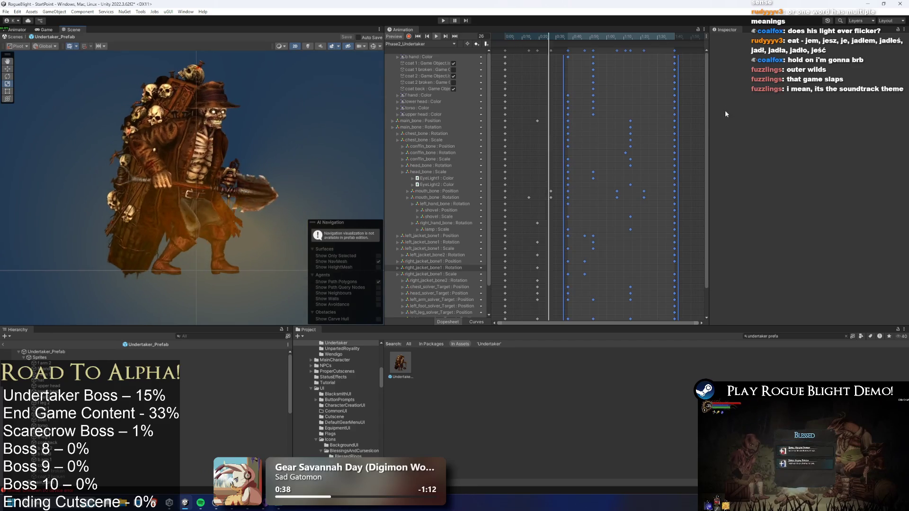
Box-select the keyframe block again and scale it so those keys happen earlier.
scroll(696, 123, down, 3)
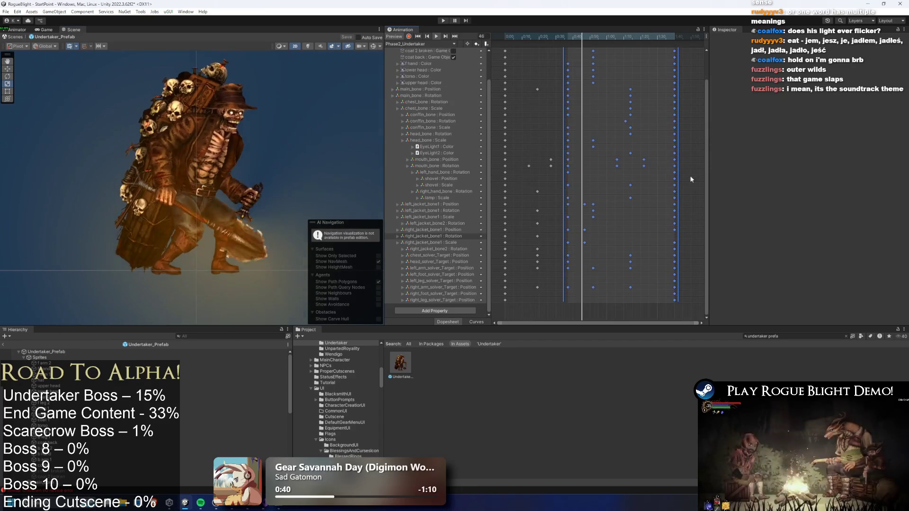
click(578, 41)
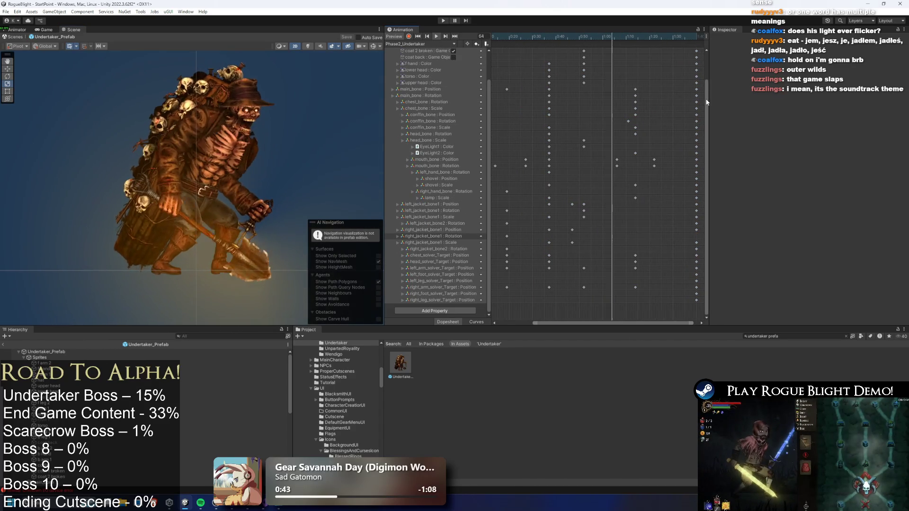
scroll(615, 95, up, 3)
drag(540, 53, 595, 49)
drag(590, 86, 581, 92)
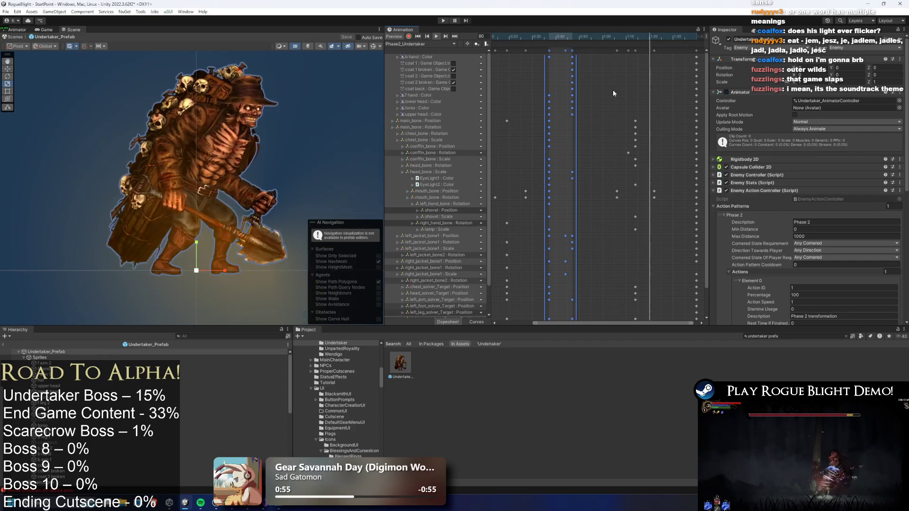
At frame 48, move the chest_bone and conffin_bone scale keys slightly earlier.
click(574, 41)
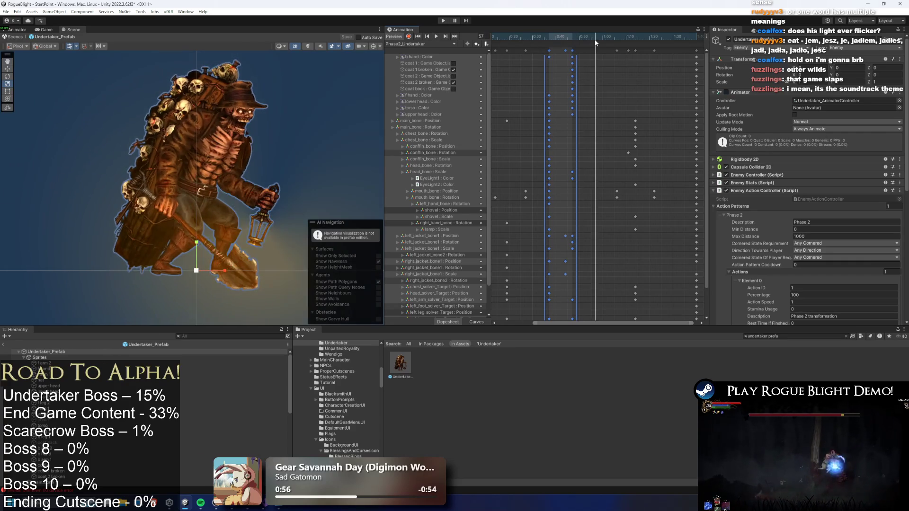
mouse_move(565, 48)
mouse_down()
mouse_move(541, 49)
mouse_move(608, 48)
mouse_move(556, 50)
mouse_move(567, 50)
mouse_up()
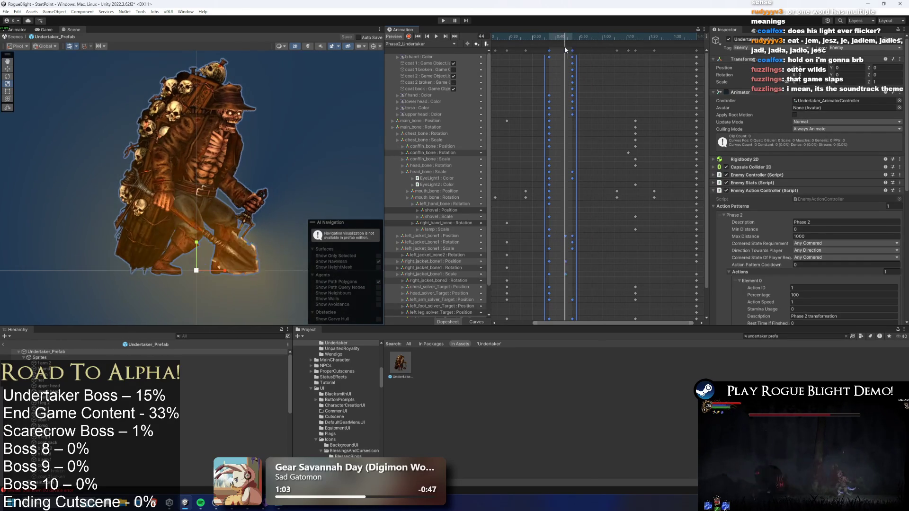
click(606, 130)
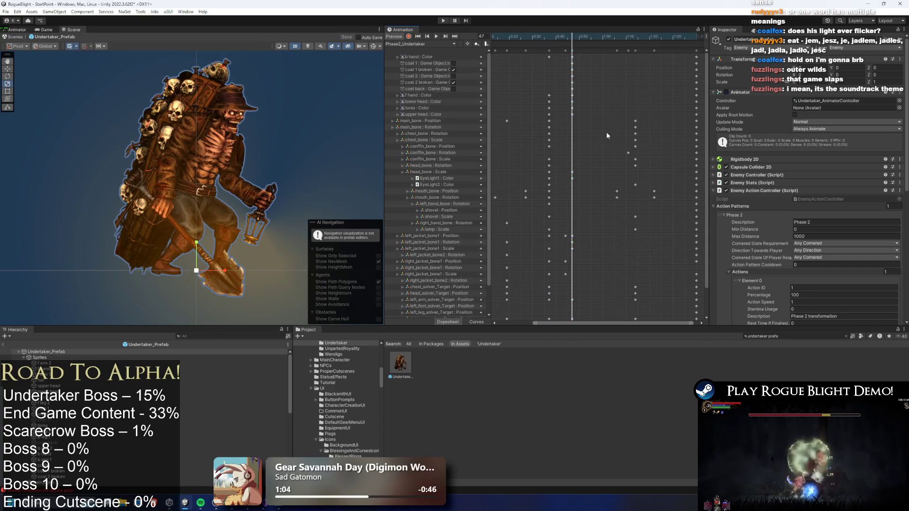
click(635, 134)
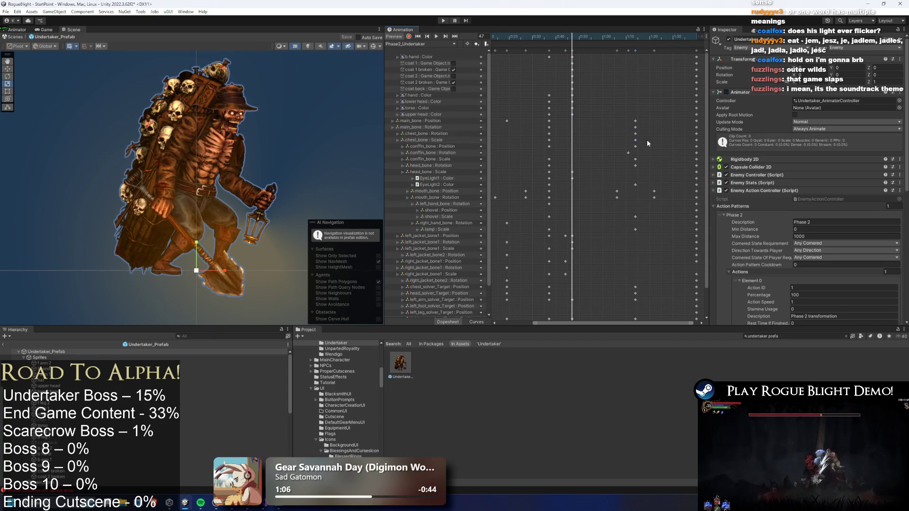
mouse_move(610, 138)
mouse_down()
mouse_move(644, 146)
mouse_move(641, 153)
mouse_up()
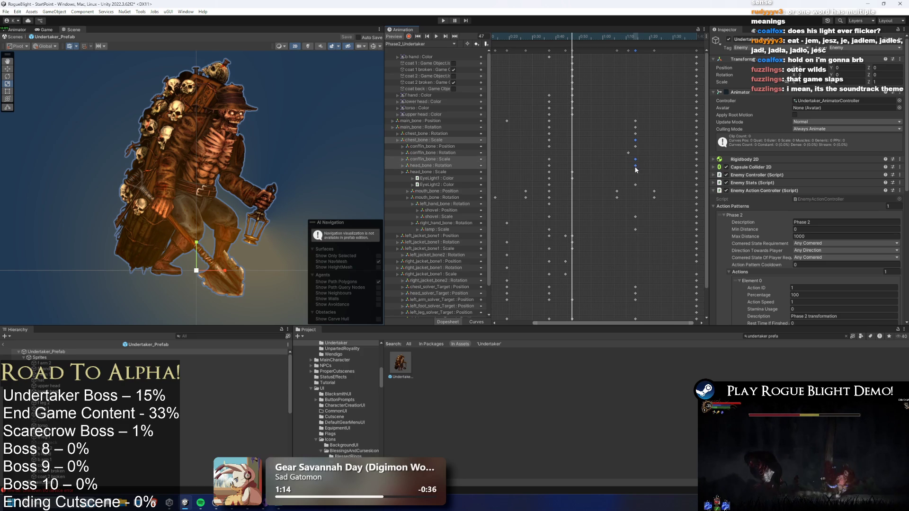
drag(607, 167, 605, 164)
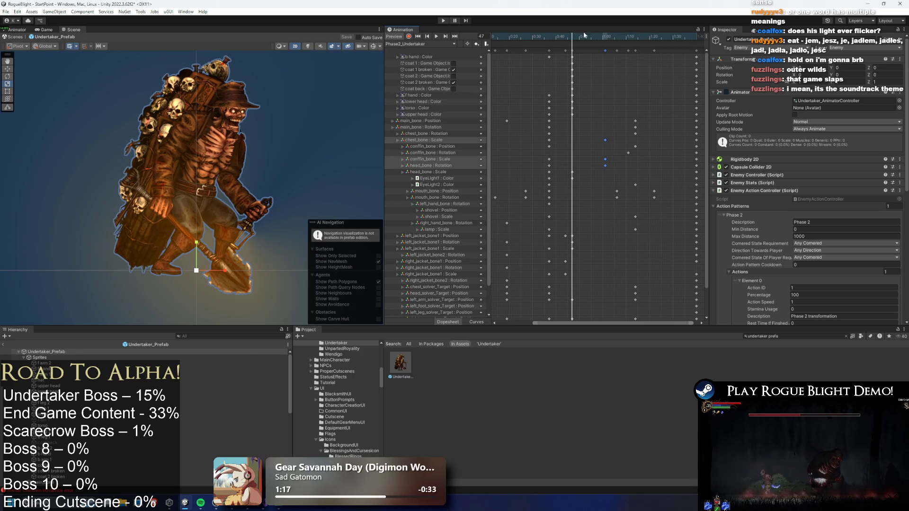
Replay the preview from about 0:40 and step it to frame 61.
drag(587, 32, 546, 40)
key(space)
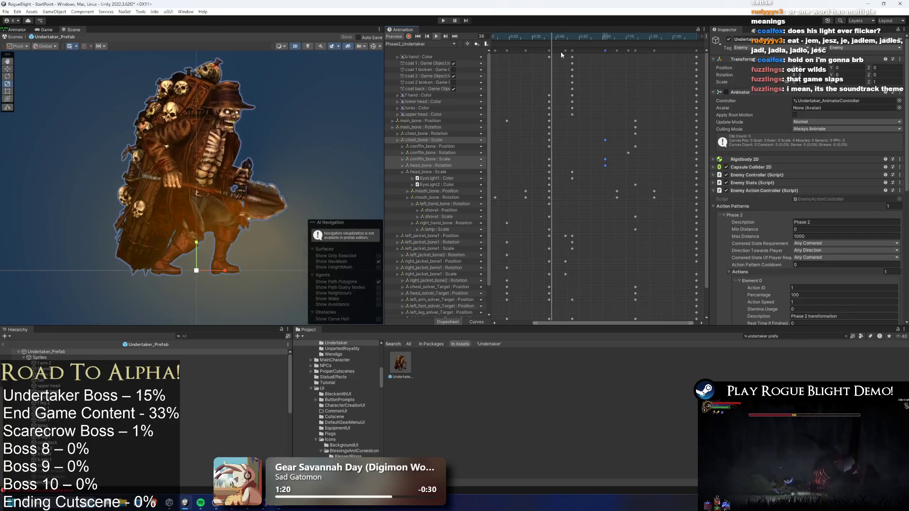
click(600, 41)
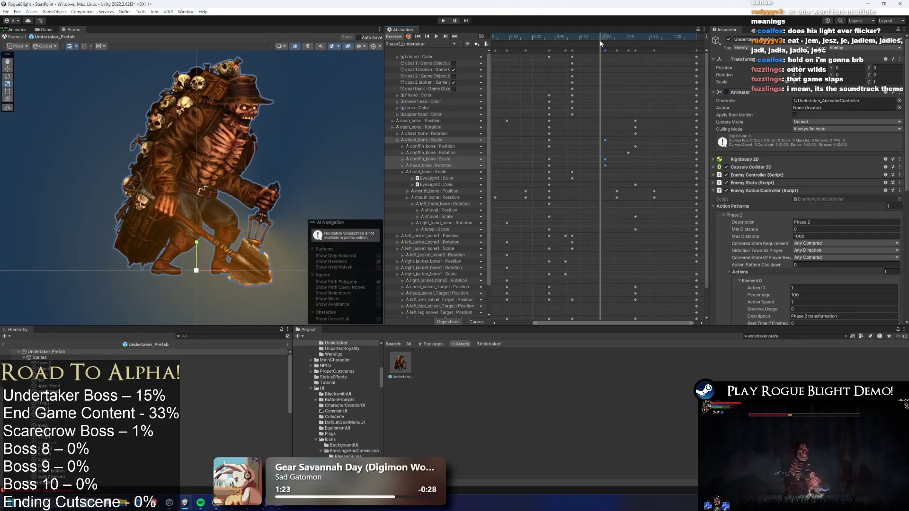
drag(600, 42, 605, 43)
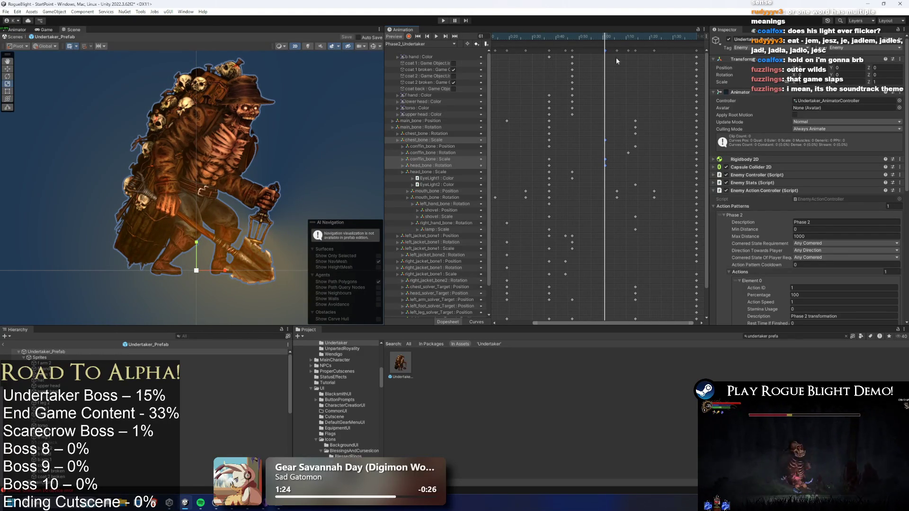
Select the EyeLight2 : Color key in the Dopesheet.
click(635, 185)
drag(707, 202, 702, 224)
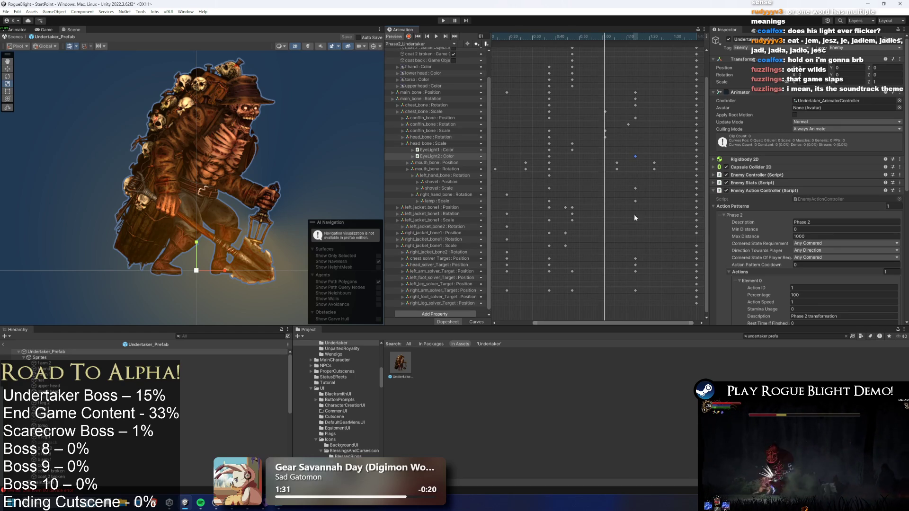
scroll(631, 200, up, 1)
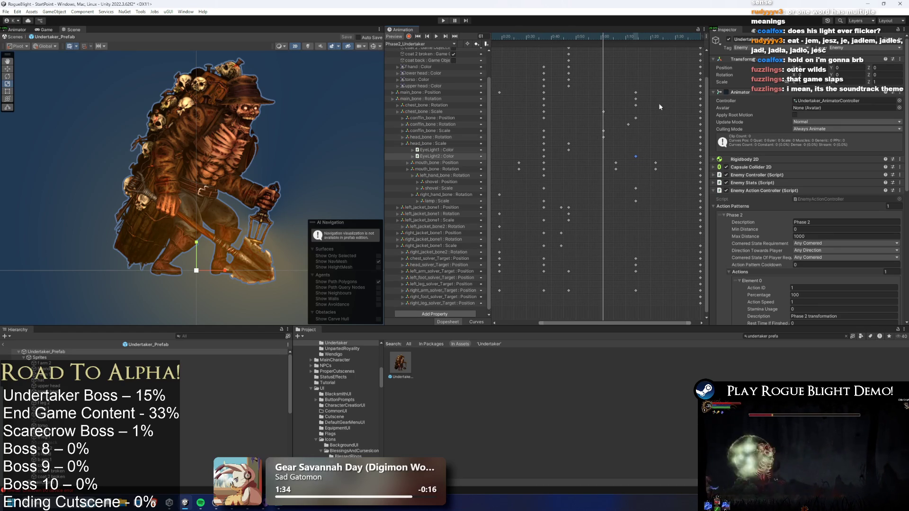
Delete the chest_bone rotation track from the Phase2_Undertaker clip.
click(635, 118)
click(427, 105)
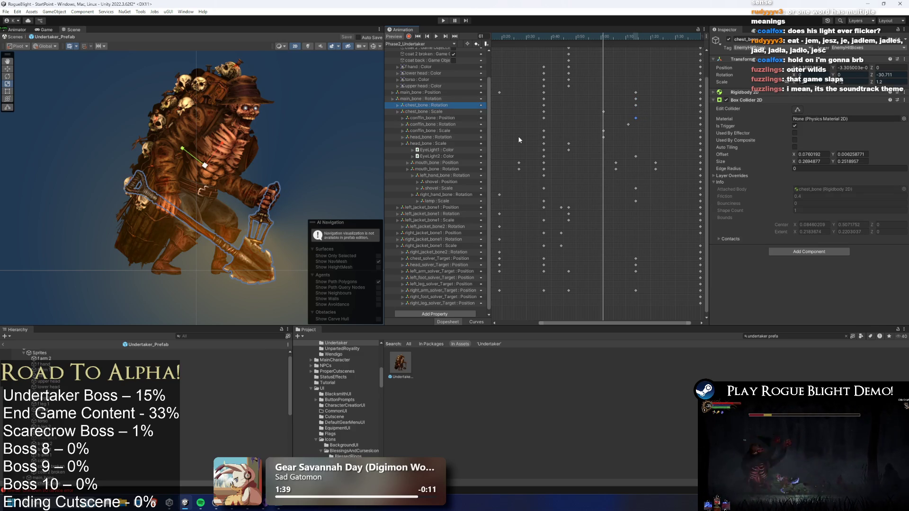
key(Delete)
Preview frames 61–67 and shift the conffin_bone rotation keys to adjust its pose.
mouse_move(595, 36)
mouse_down()
mouse_move(549, 35)
mouse_move(621, 39)
mouse_move(575, 40)
mouse_up()
drag(590, 42, 602, 39)
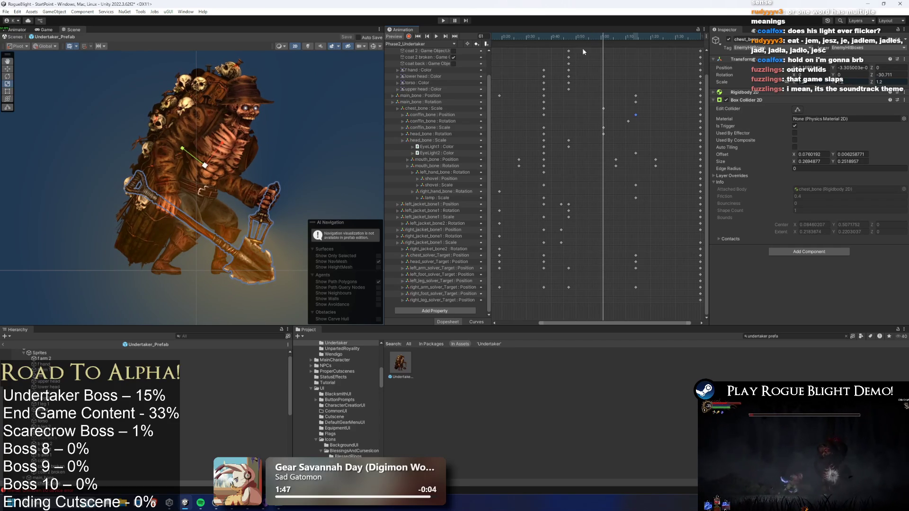
click(451, 122)
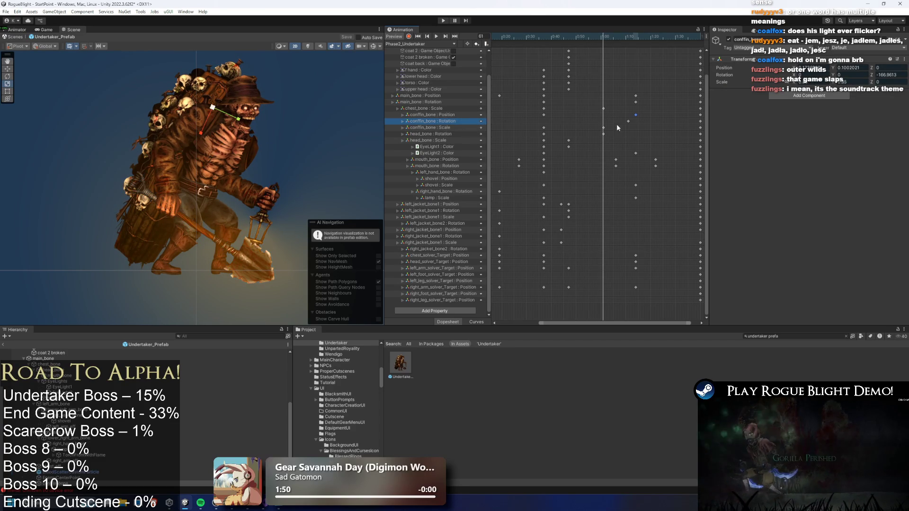
drag(611, 119, 600, 116)
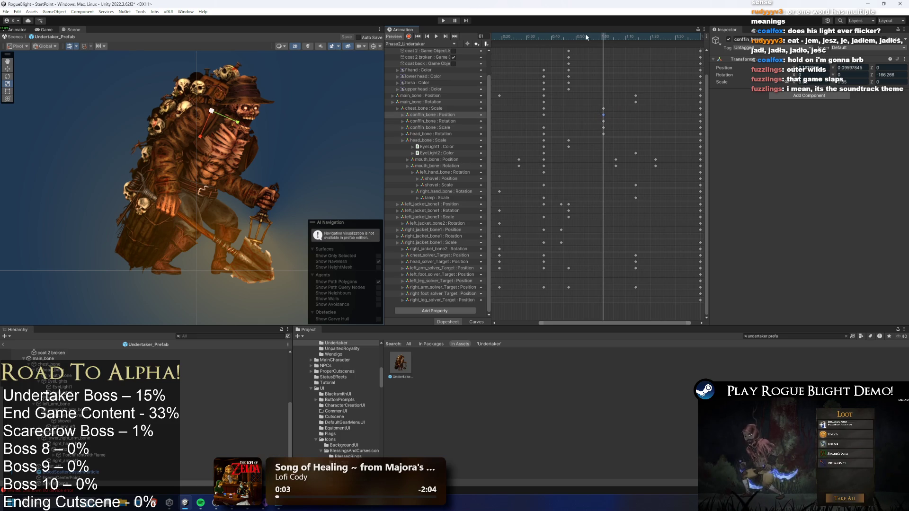
key(space)
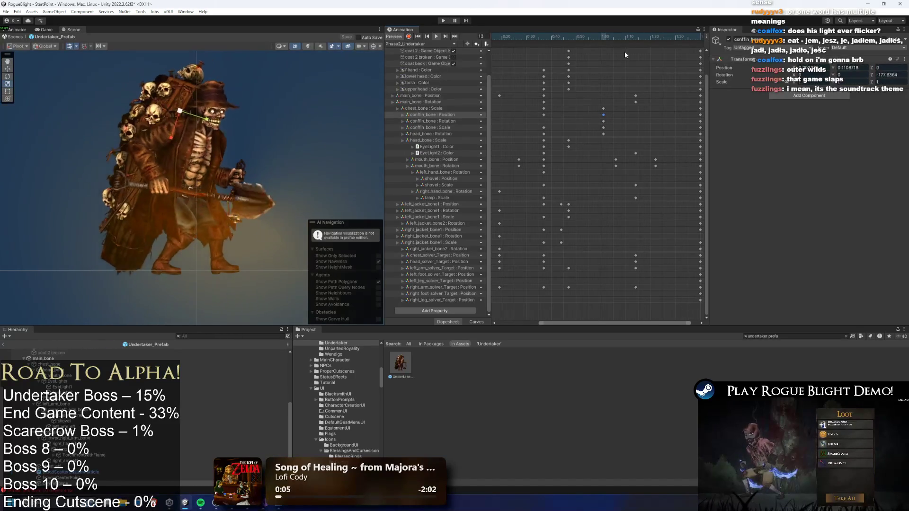
click(337, 105)
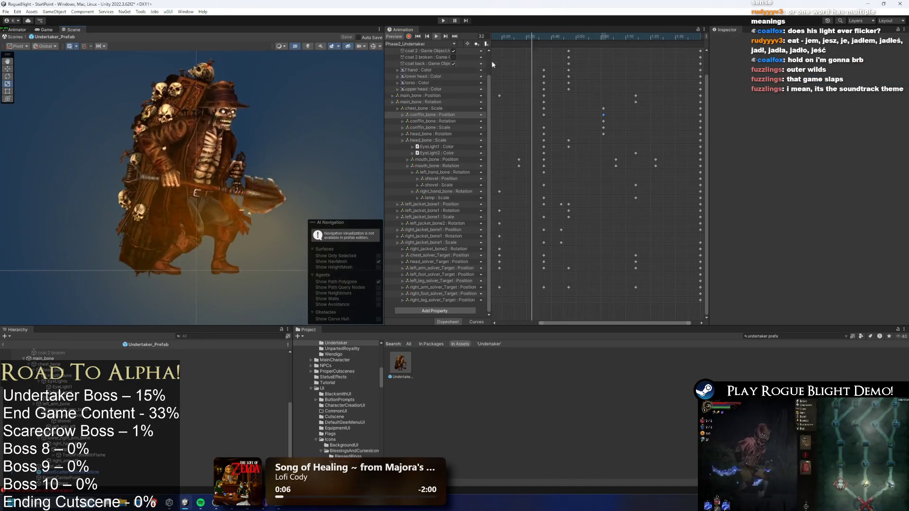
Box-select the final key columns and drag them later in the clip.
scroll(654, 65, down, 2)
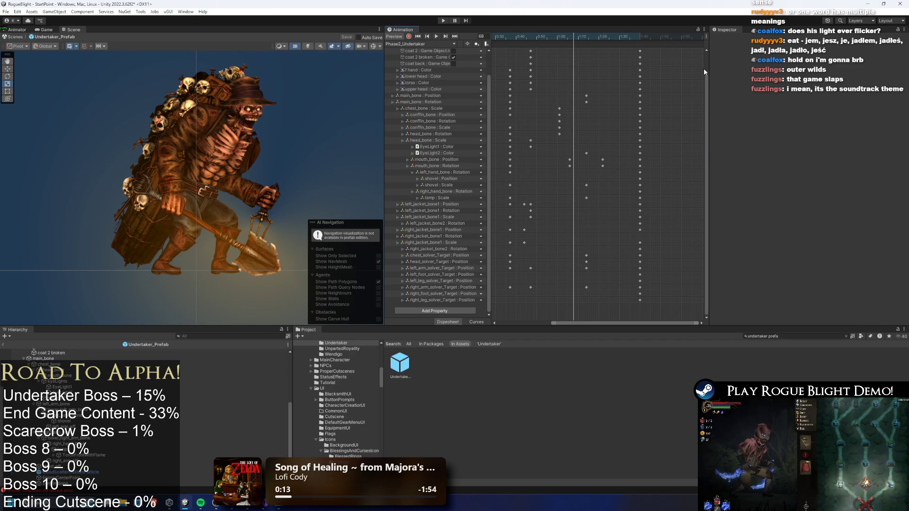
scroll(708, 78, up, 3)
drag(645, 51, 572, 47)
drag(608, 71, 627, 71)
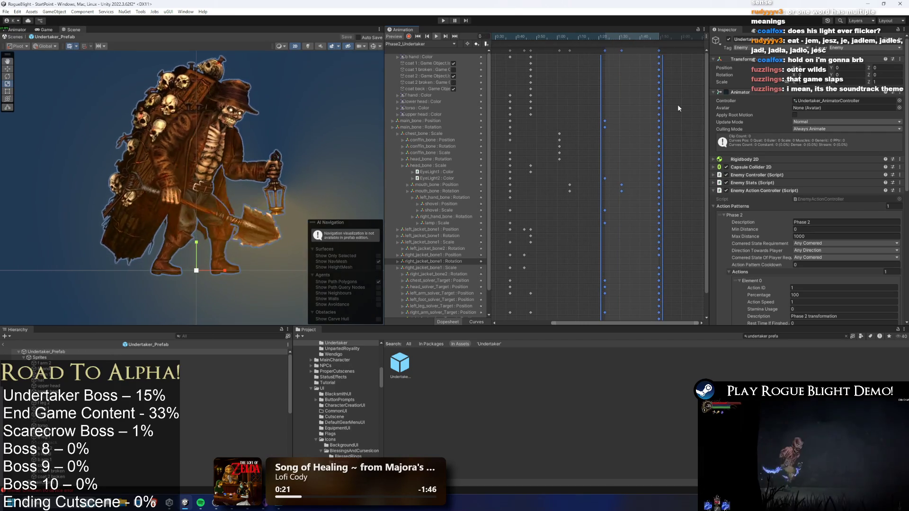
Show the skeleton bones and select the hitboxes and main_bone around frames 82–88.
click(604, 36)
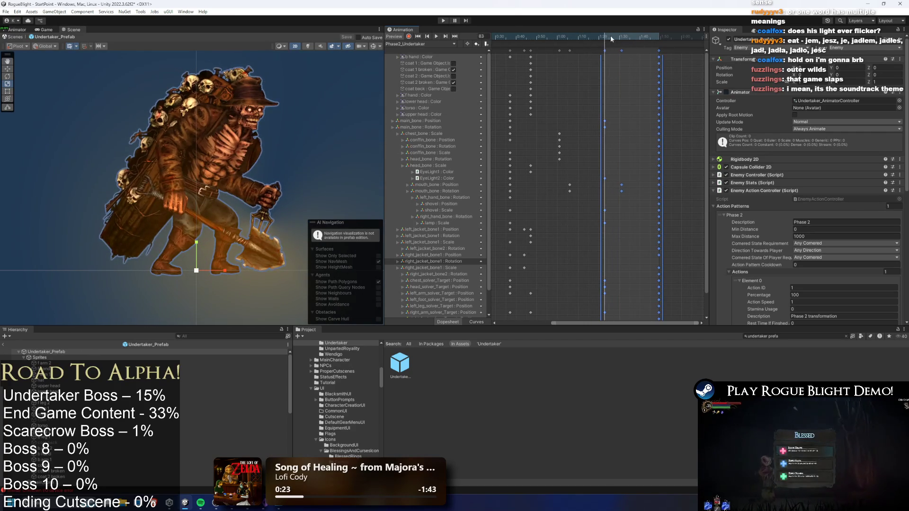
click(377, 47)
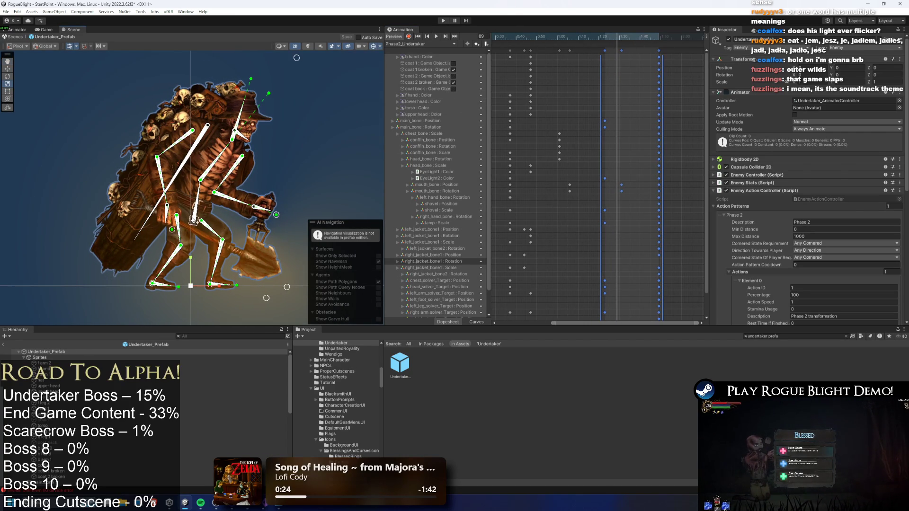
click(194, 220)
click(409, 37)
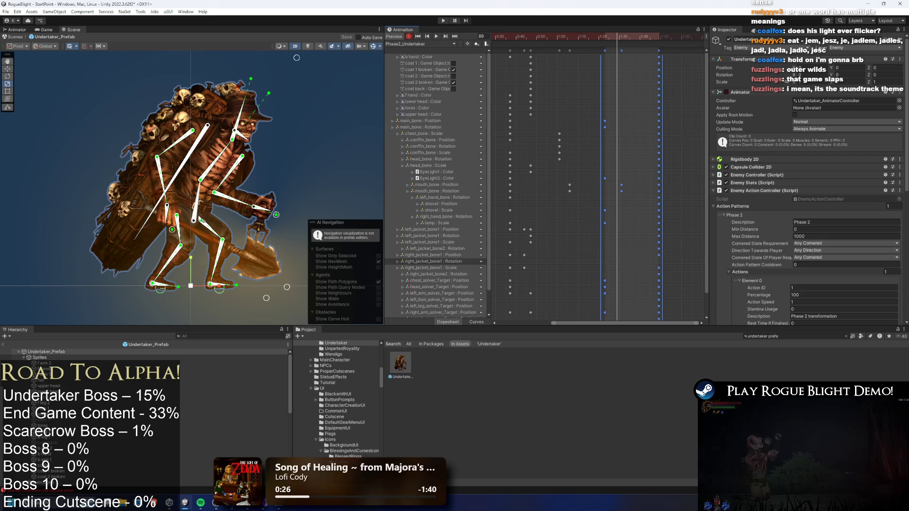
click(196, 225)
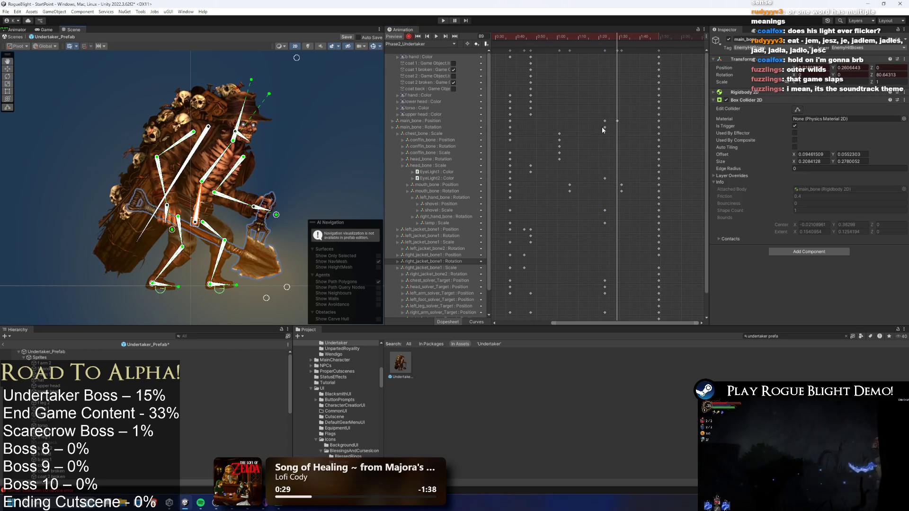
click(604, 37)
click(195, 222)
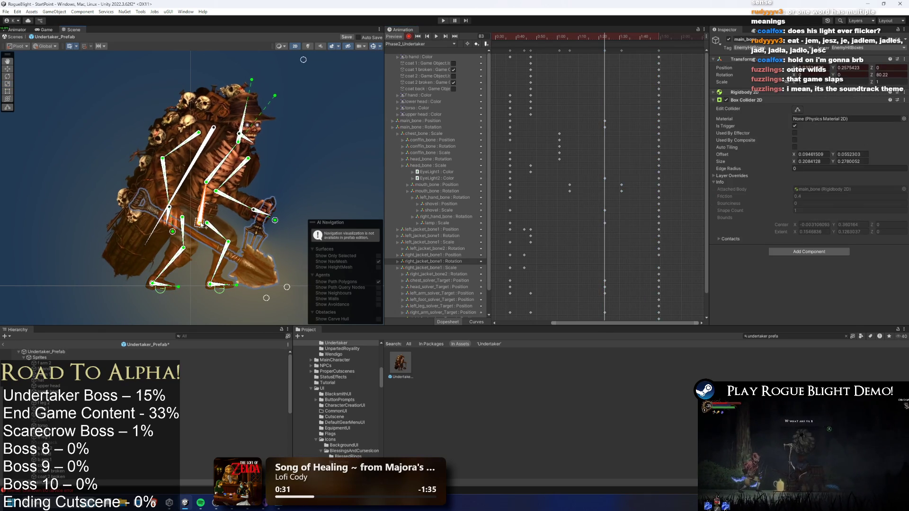
mouse_move(598, 35)
mouse_down()
mouse_move(531, 37)
mouse_move(629, 38)
mouse_move(601, 38)
mouse_up()
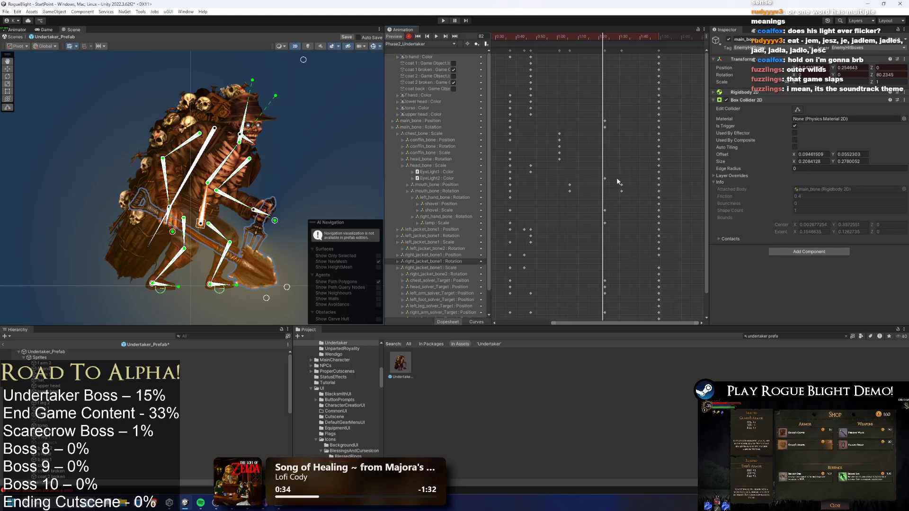
Select the mouth_bone and right_jacket_bone1 keys, then play the preview to check the jacket.
drag(586, 182, 572, 191)
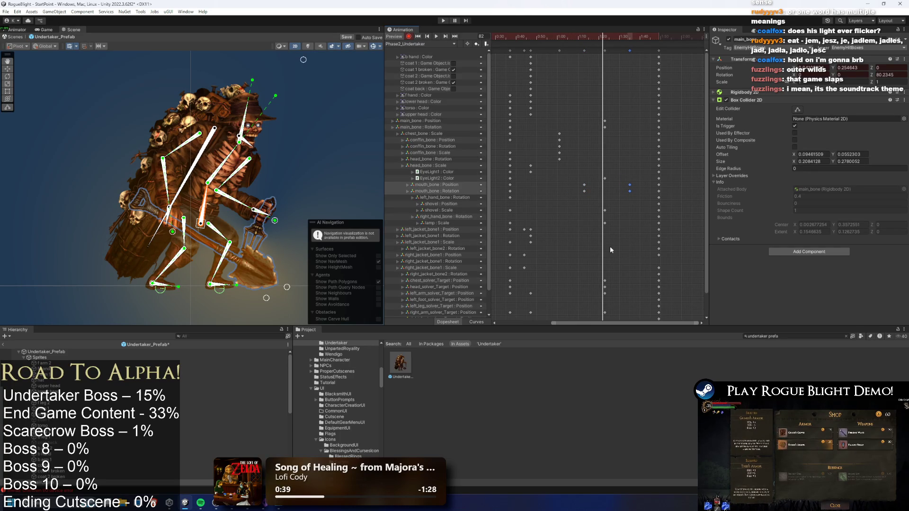
drag(646, 258, 488, 263)
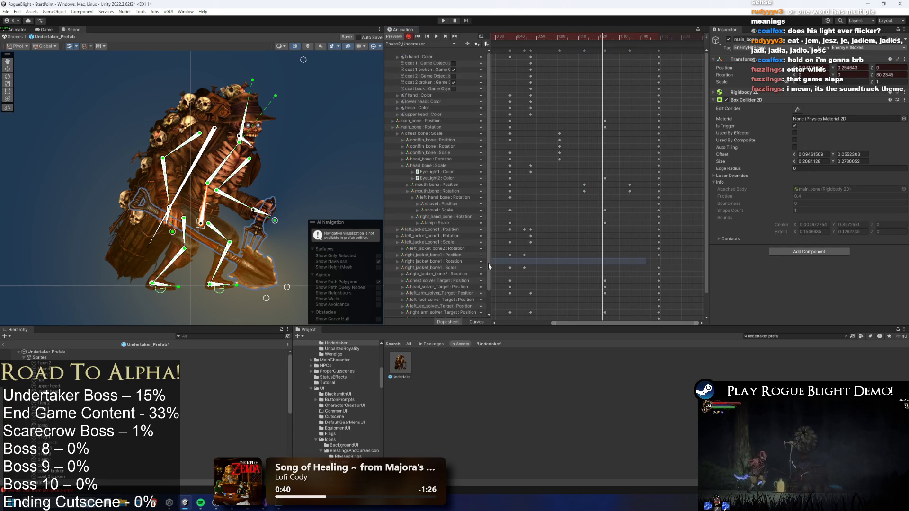
click(516, 261)
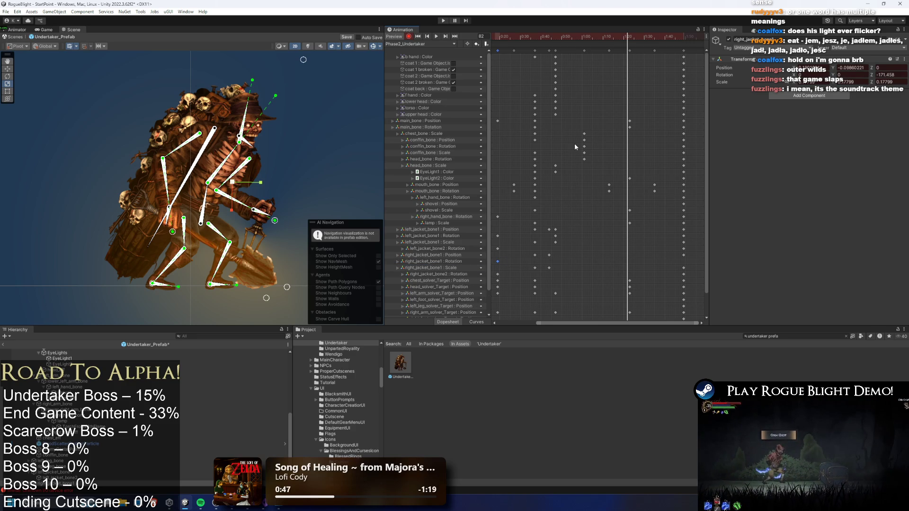
key(space)
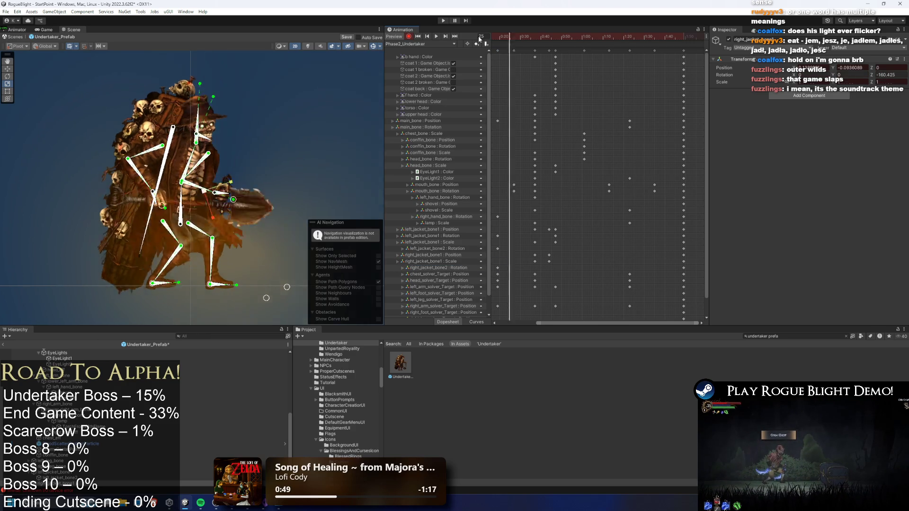
click(356, 84)
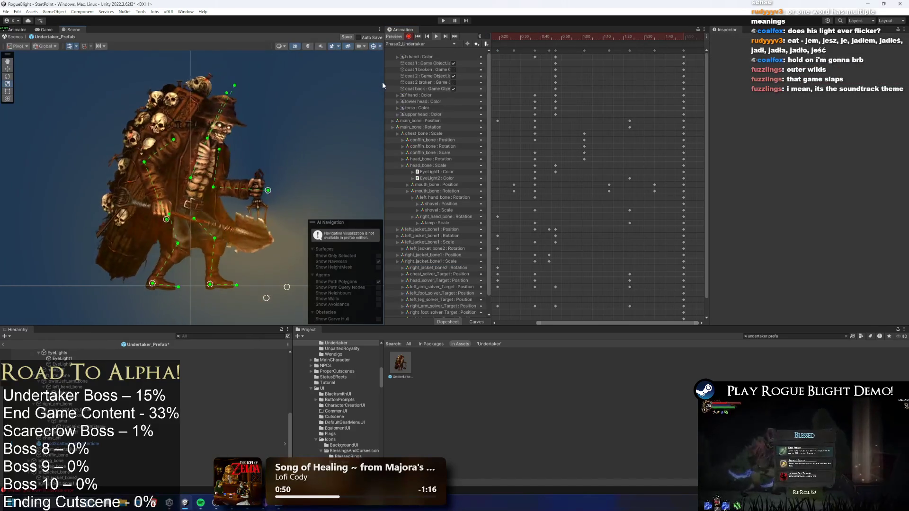
click(542, 95)
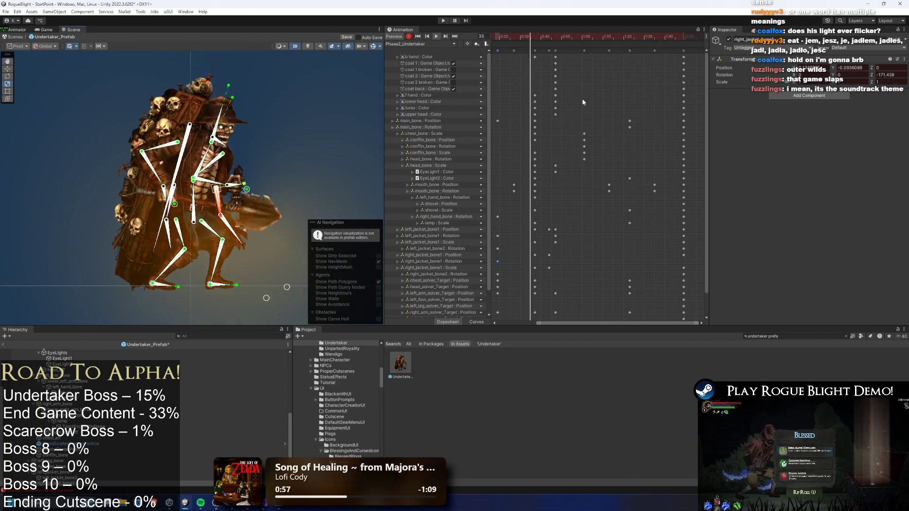
Around frames 24–26, swing the arm bone down and key a rotation on the left jacket bone.
mouse_move(588, 38)
mouse_down()
mouse_move(507, 42)
mouse_move(543, 44)
mouse_move(535, 45)
mouse_up()
drag(307, 156, 352, 154)
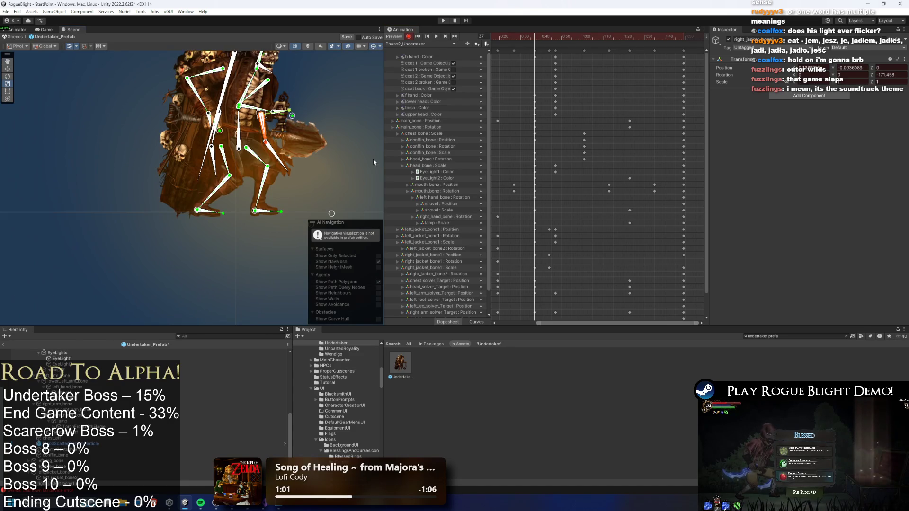
scroll(294, 158, up, 2)
drag(283, 175, 191, 179)
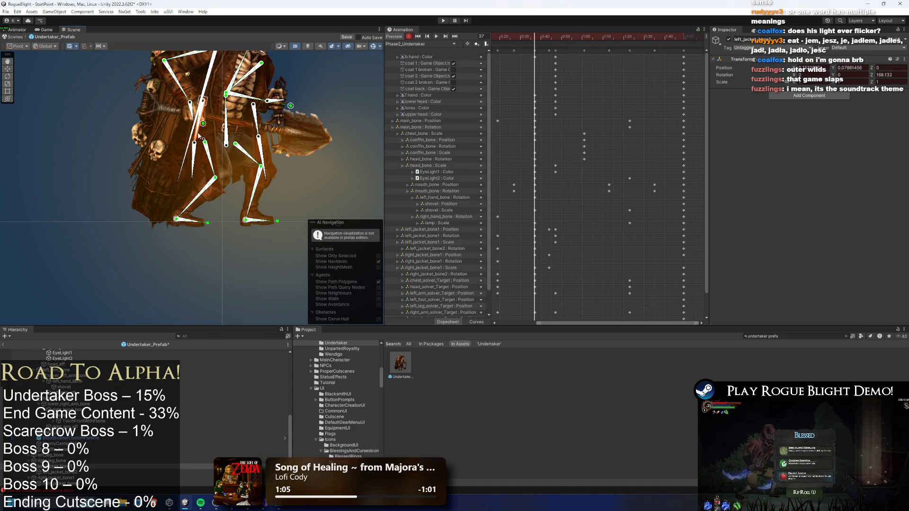
click(207, 167)
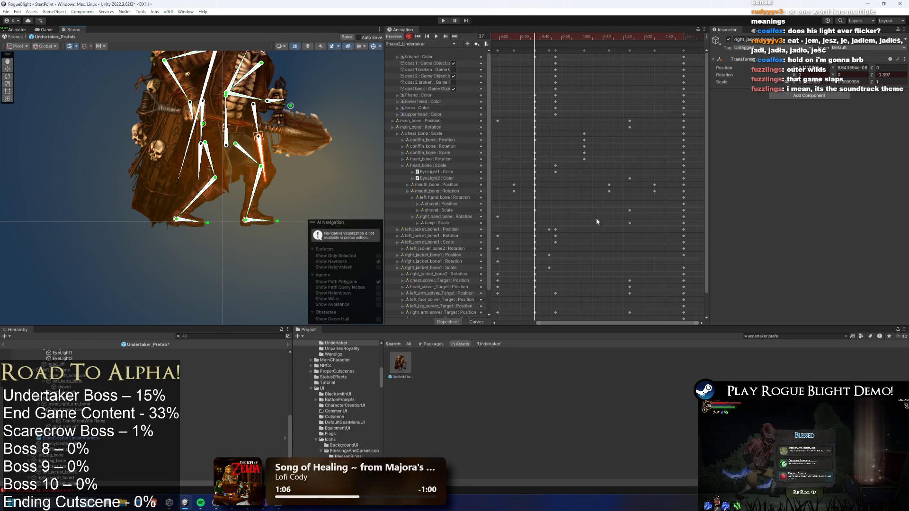
mouse_move(502, 37)
mouse_down()
mouse_move(585, 39)
mouse_move(544, 42)
mouse_move(559, 41)
mouse_up()
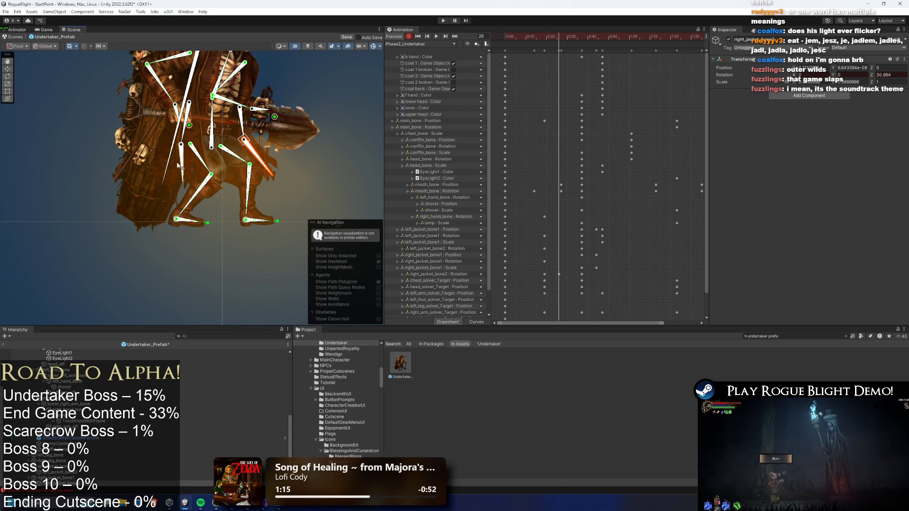
drag(184, 129, 176, 163)
drag(248, 139, 270, 162)
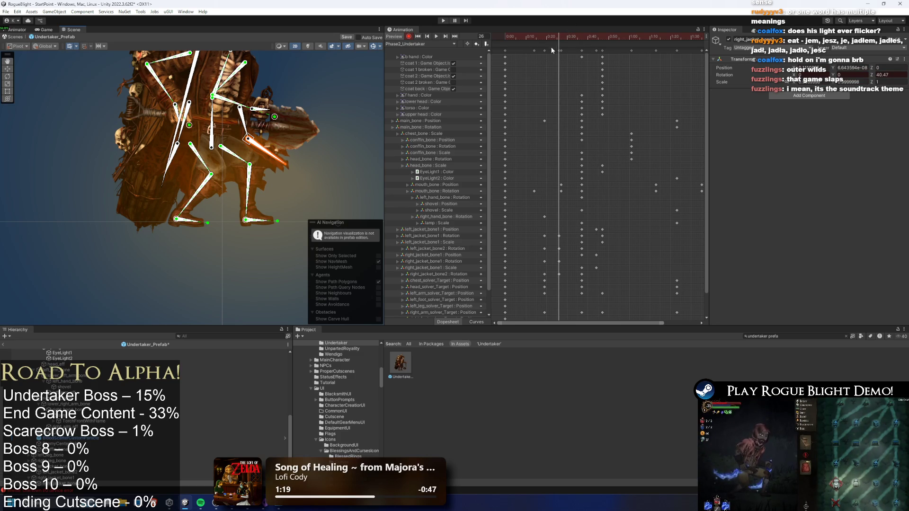
Select the jacket-bone keys in the 0:18 and 0:26 columns while previewing.
drag(542, 278, 547, 274)
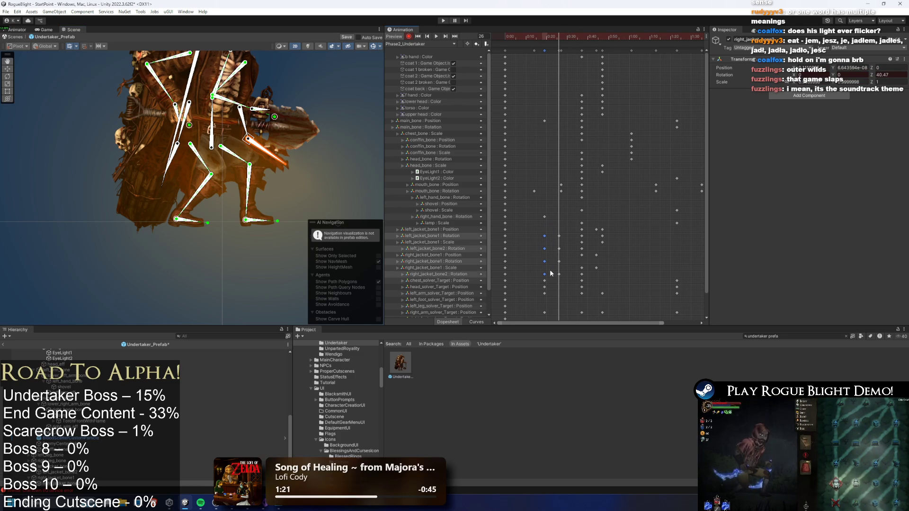
key(space)
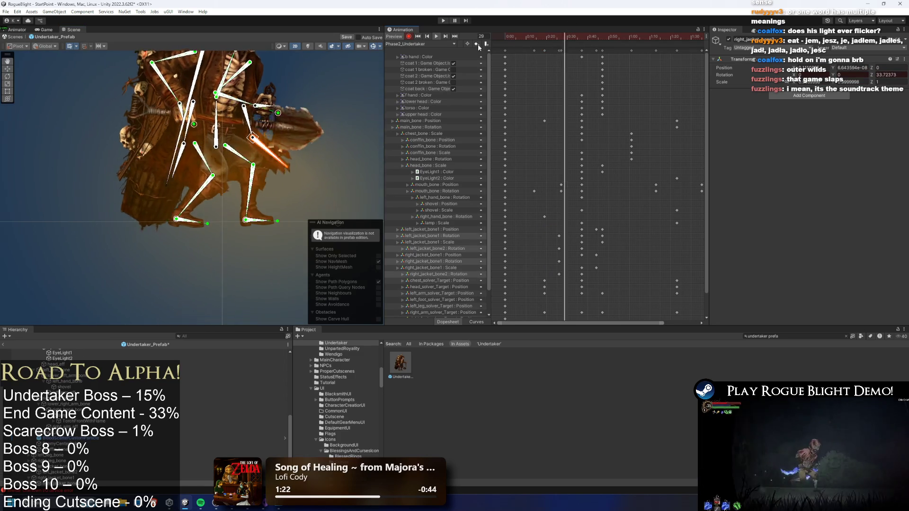
drag(562, 231, 558, 280)
key(Delete)
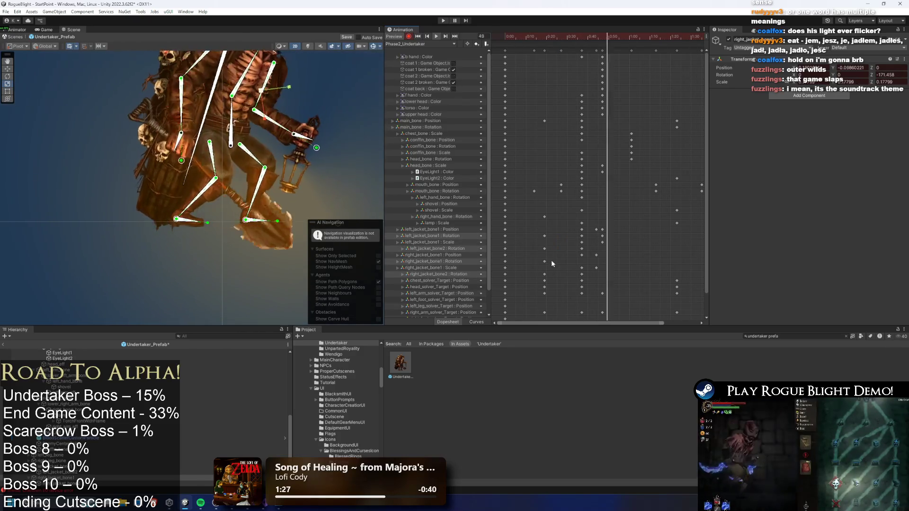
Scrub to frames 36–37 and rotate a jacket bone down-right.
click(547, 37)
drag(548, 36, 580, 42)
drag(254, 147, 270, 159)
click(497, 66)
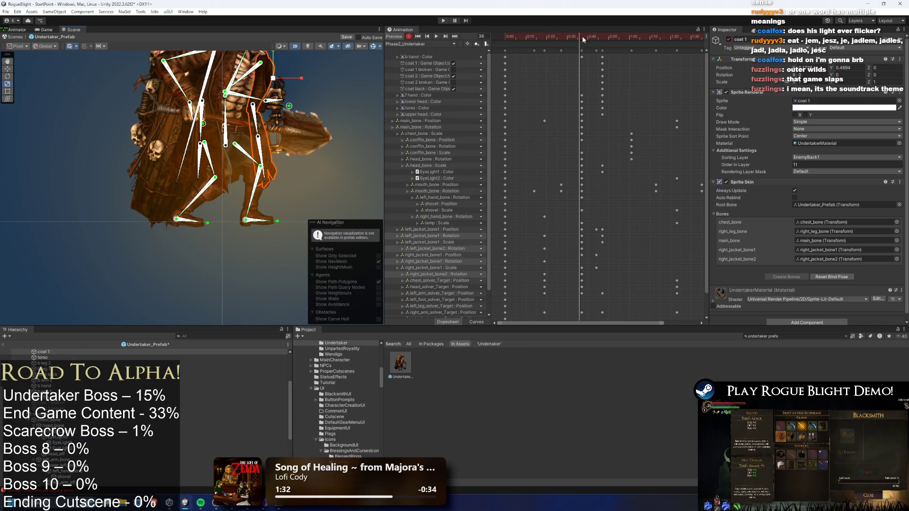
click(580, 36)
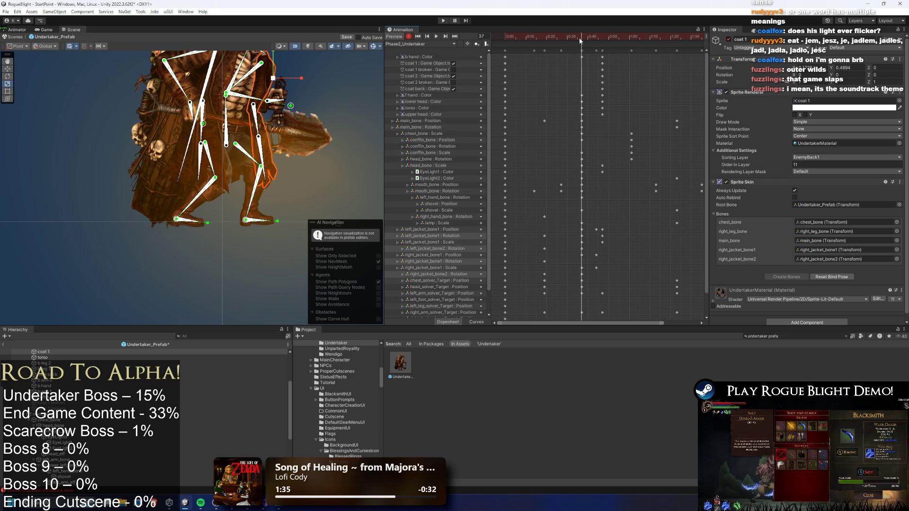
click(265, 154)
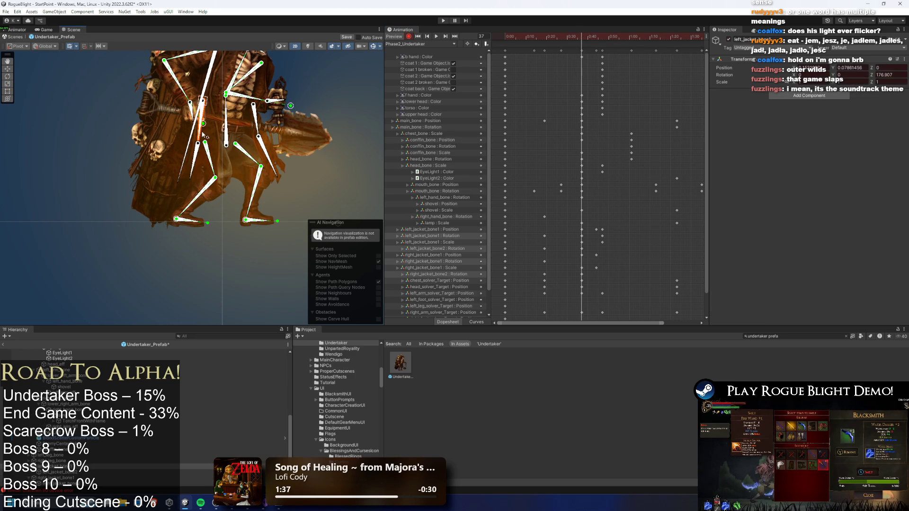
At frame 40, rotate the jacket bones to hang straight down, undo the stray leg move, and replay.
drag(582, 37, 592, 38)
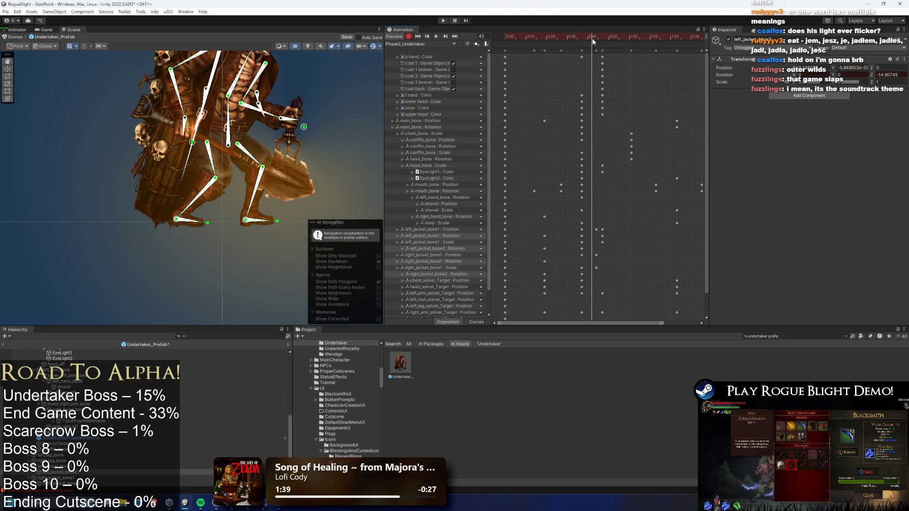
scroll(191, 134, up, 4)
click(588, 37)
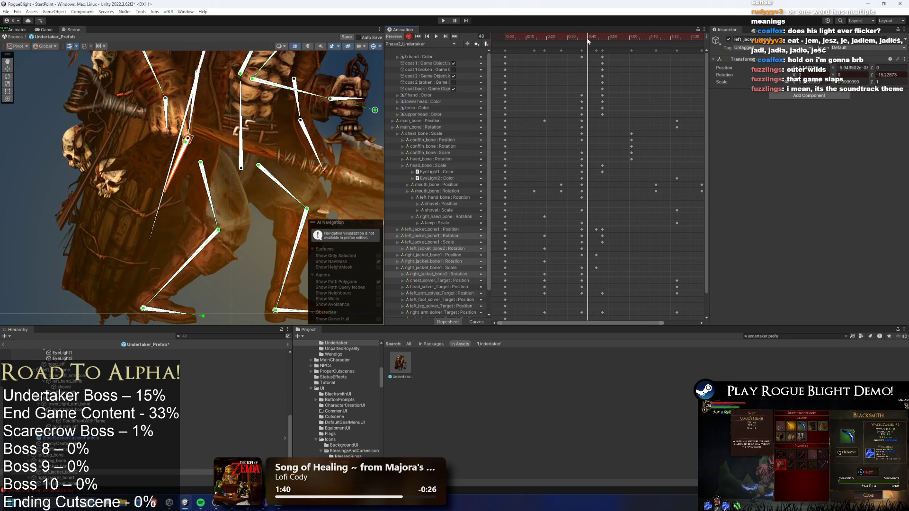
drag(210, 133, 191, 163)
drag(320, 159, 304, 157)
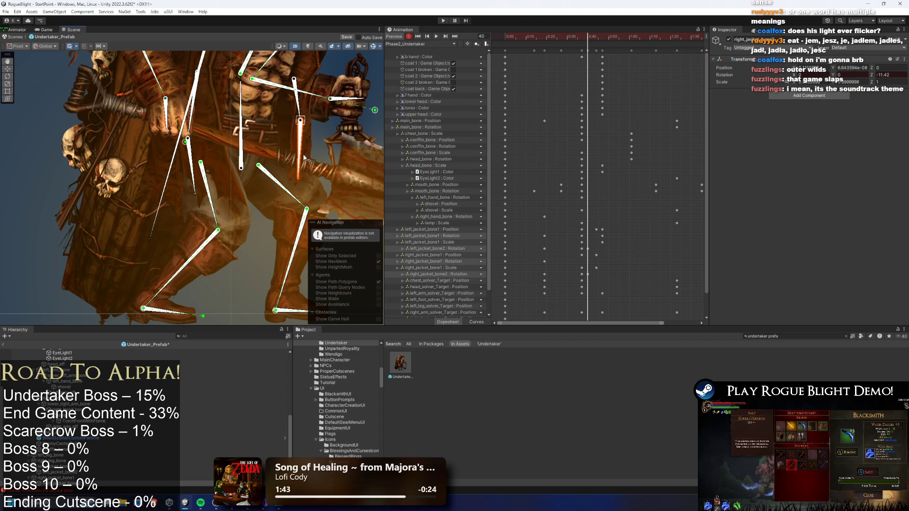
drag(201, 163, 192, 141)
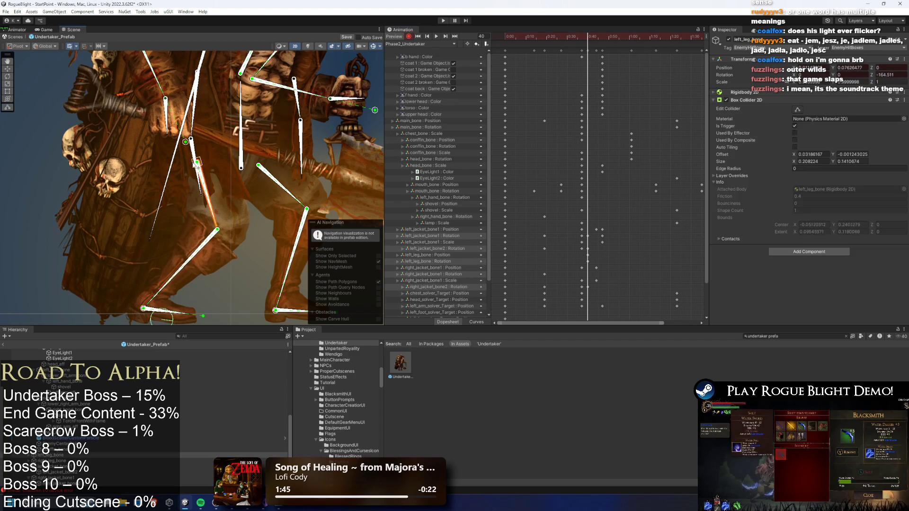
key(ctrl+z)
drag(302, 145, 306, 150)
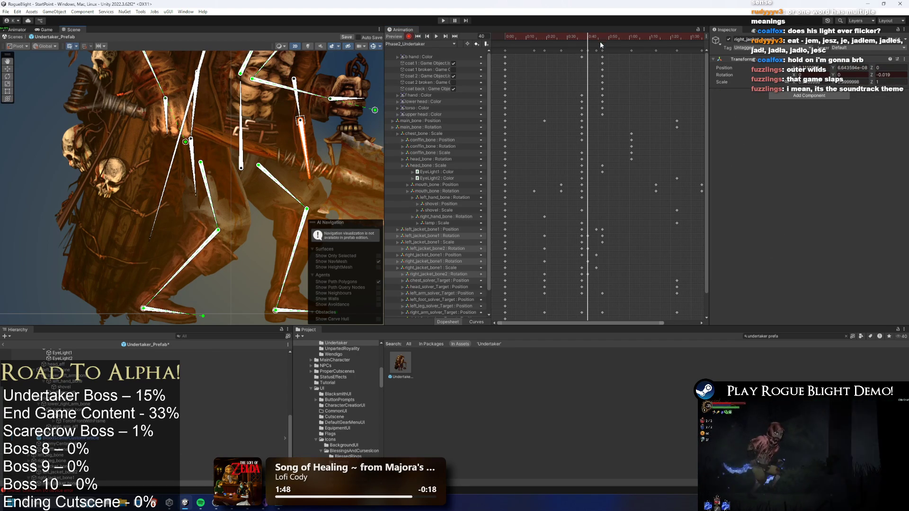
drag(568, 37, 528, 38)
key(space)
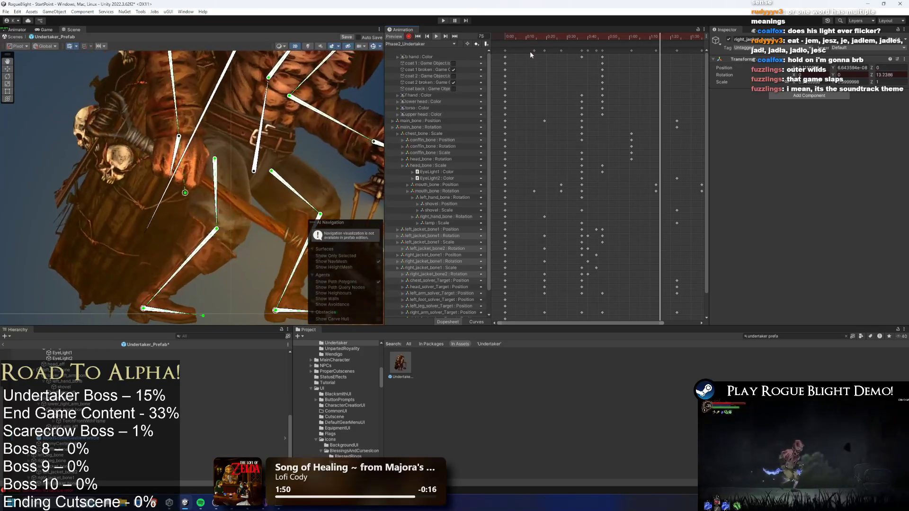
scroll(246, 190, down, 5)
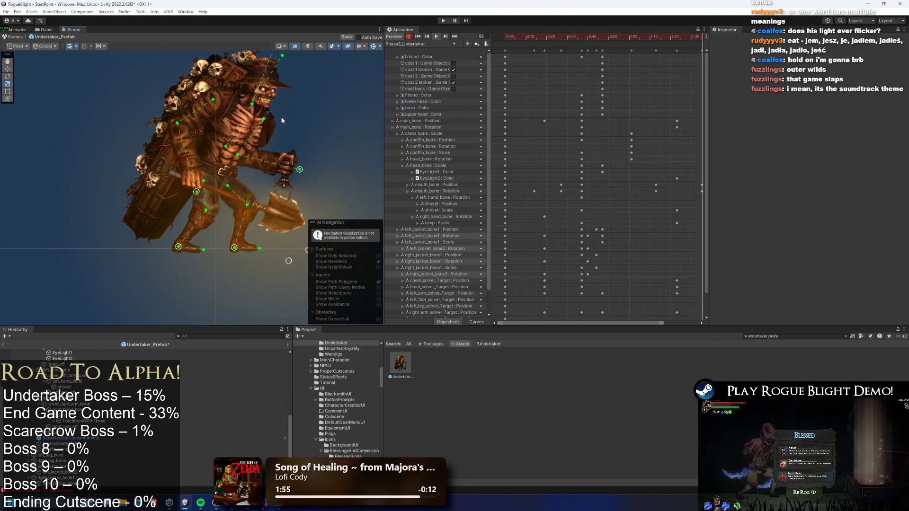
Pose the left arm and shovel at frame 71.
click(620, 36)
drag(624, 36, 651, 36)
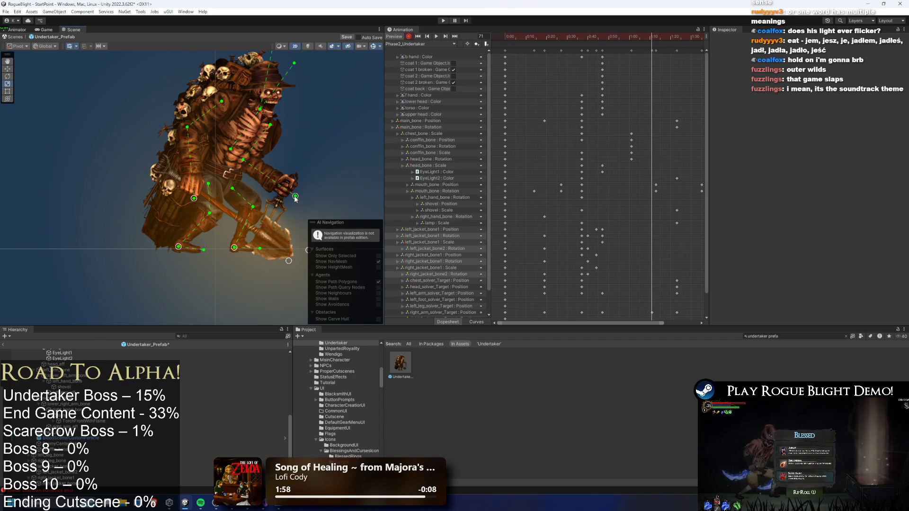
drag(193, 199, 189, 204)
scroll(683, 274, down, 2)
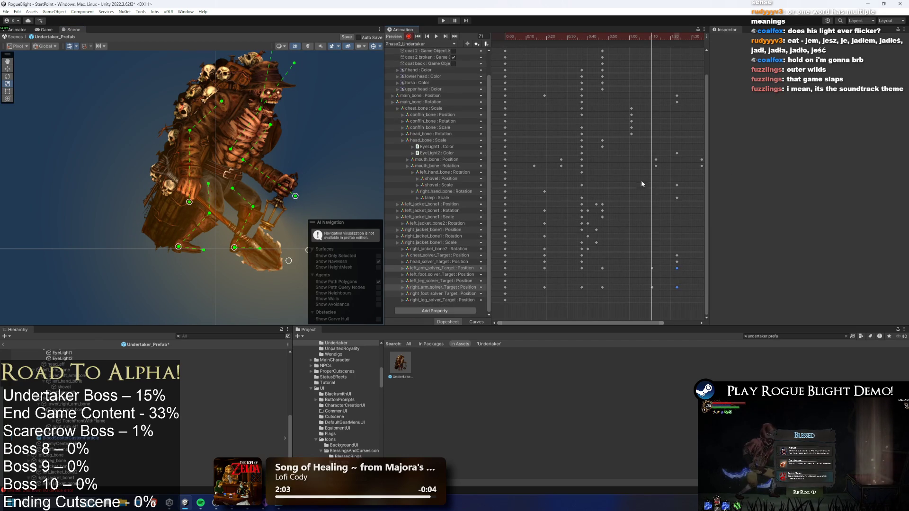
Preview to frame 86 and shift the two arm solver keys slightly earlier.
drag(574, 40, 604, 38)
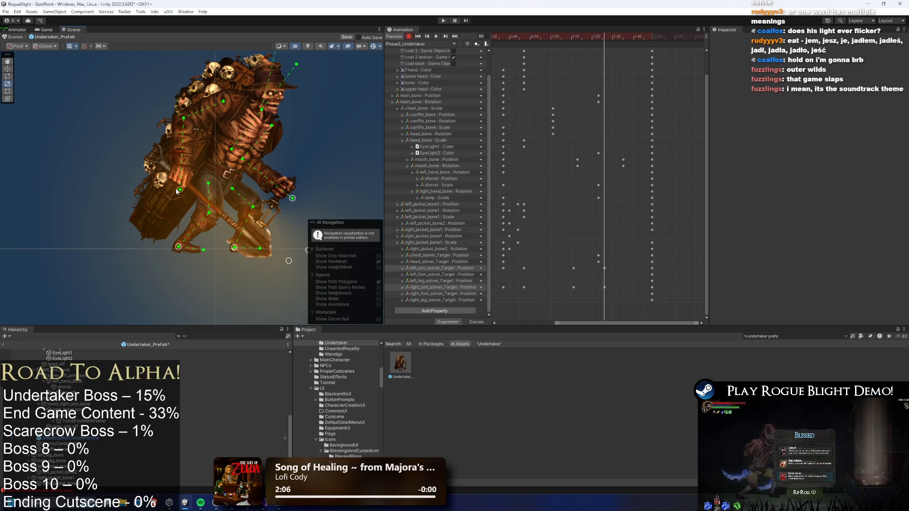
key(space)
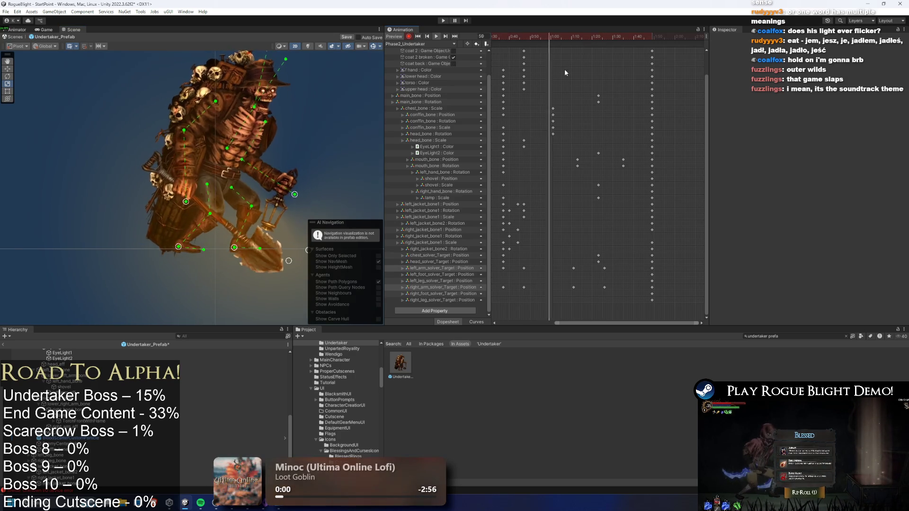
mouse_move(567, 266)
mouse_down()
mouse_move(580, 279)
mouse_move(584, 270)
mouse_move(592, 274)
mouse_move(597, 252)
mouse_move(602, 294)
mouse_up()
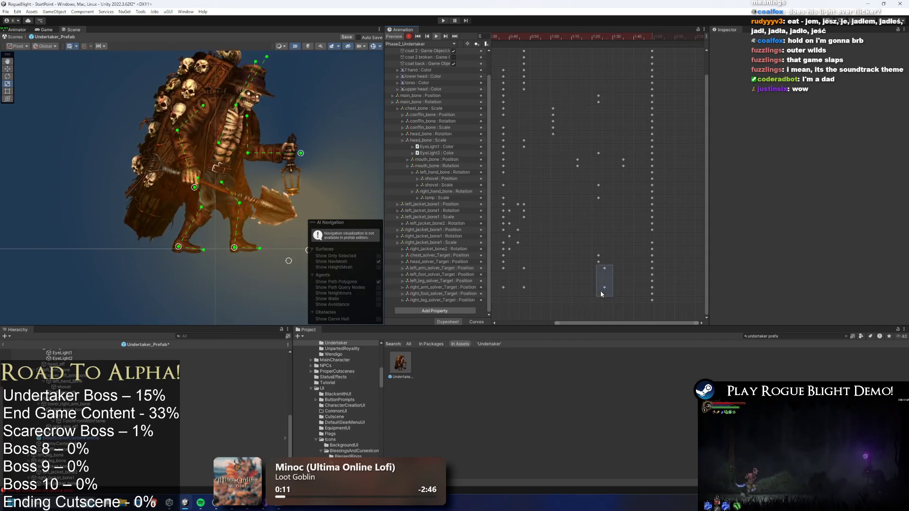
click(604, 267)
mouse_move(614, 270)
mouse_down()
mouse_move(600, 294)
mouse_move(587, 292)
mouse_up()
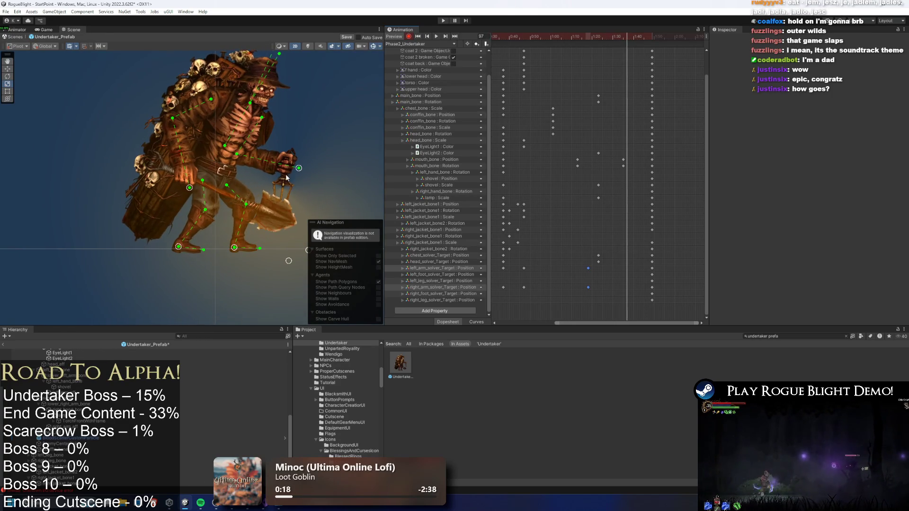
scroll(304, 175, up, 3)
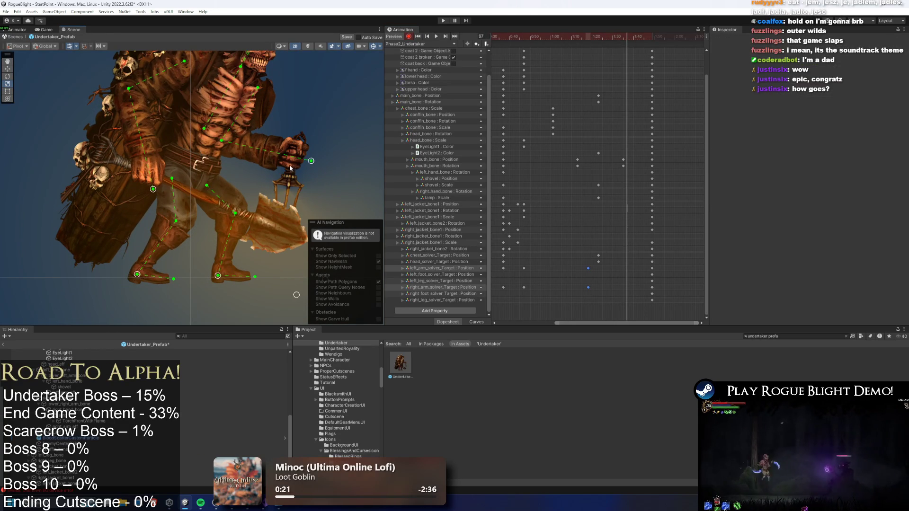
Tilt the lantern-holding right hand upward at an earlier frame and preview it.
click(297, 158)
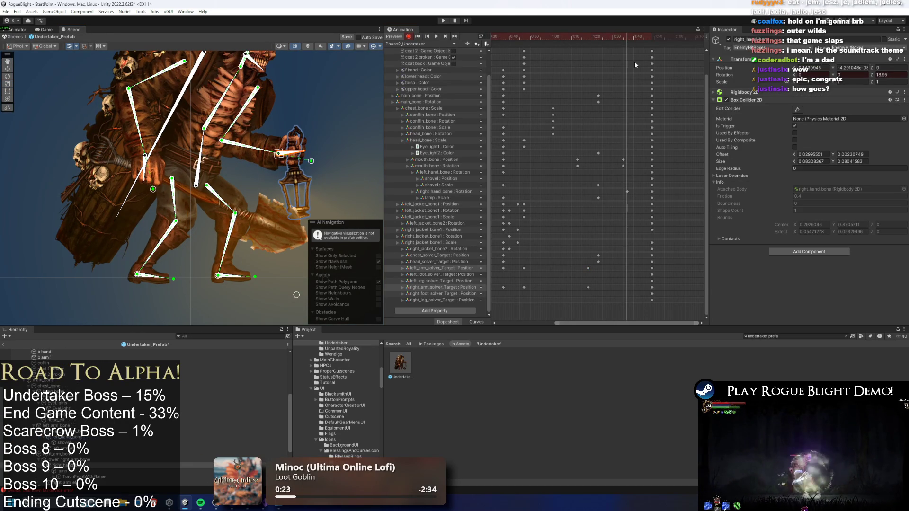
drag(624, 39, 540, 39)
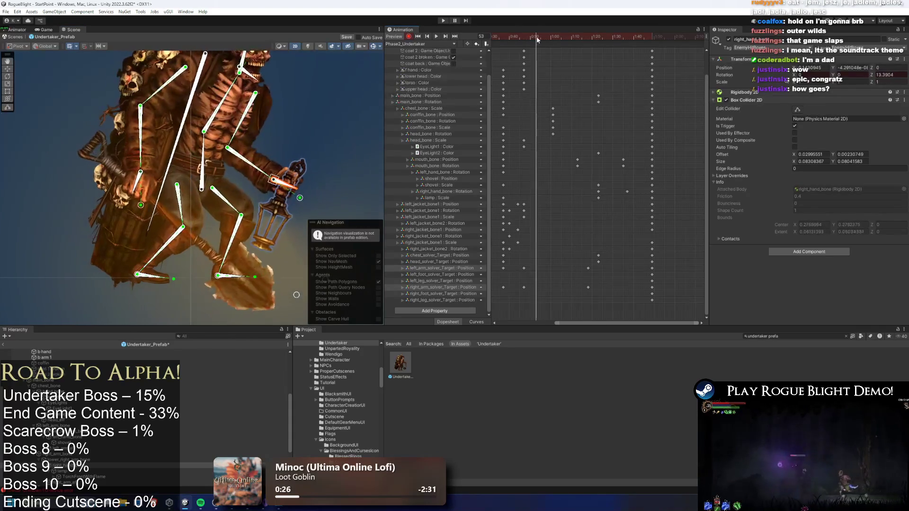
click(287, 199)
click(290, 193)
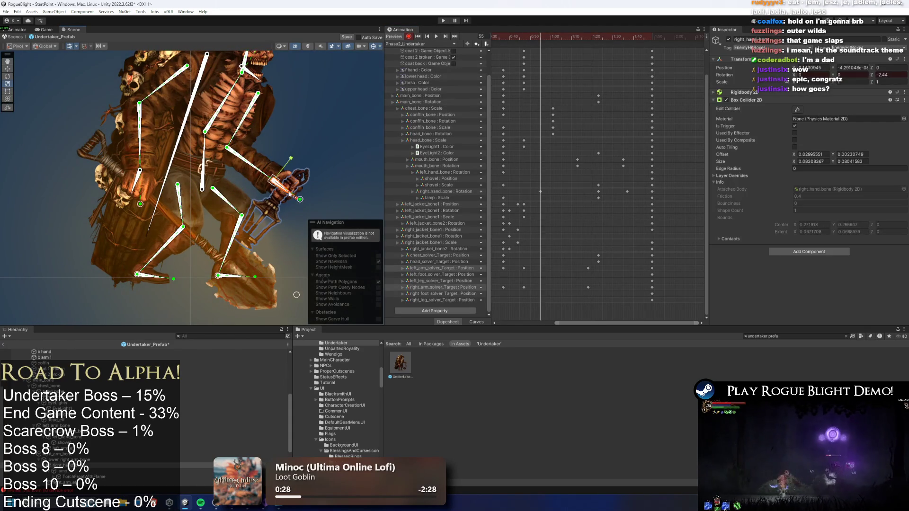
key(ctrl+z)
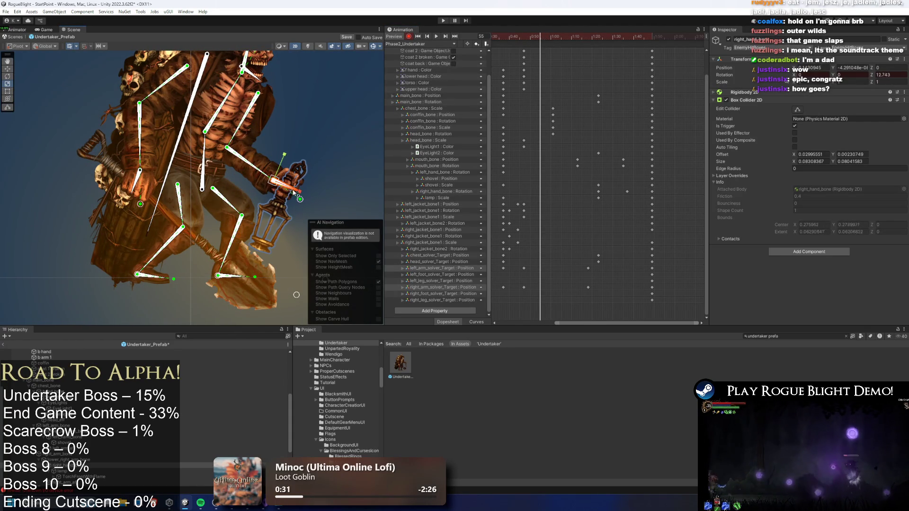
key(space)
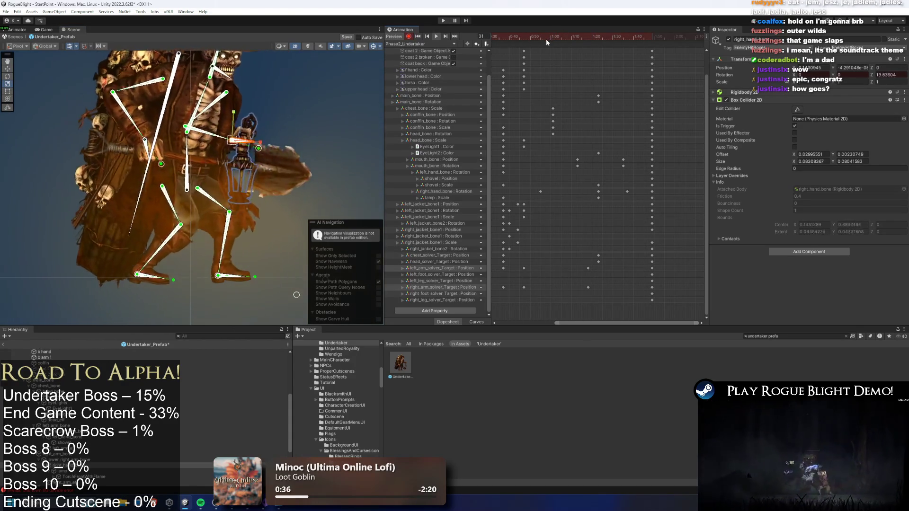
Enlarge the shovel at frame 69, check the shovel and lamp scale keys, and replay.
drag(553, 34, 569, 36)
click(164, 189)
mouse_move(180, 215)
mouse_down()
mouse_move(199, 216)
mouse_move(185, 218)
mouse_up()
click(570, 185)
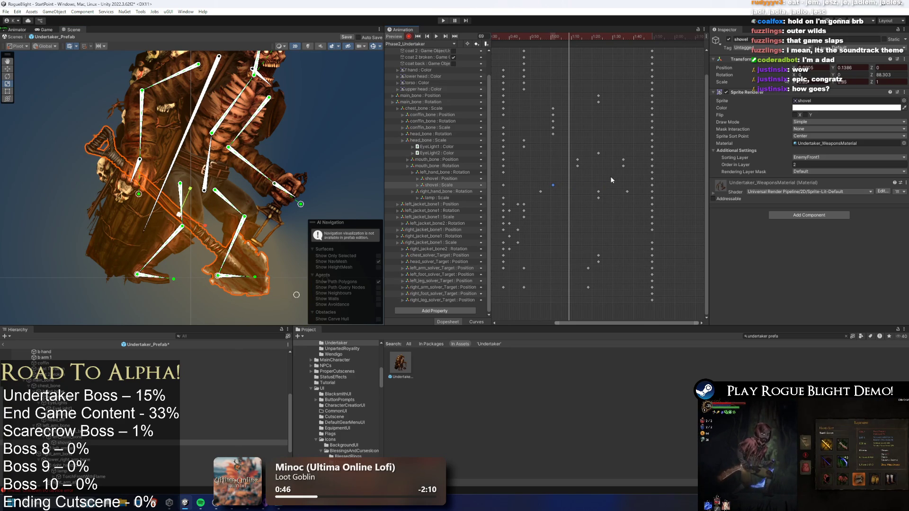
click(598, 198)
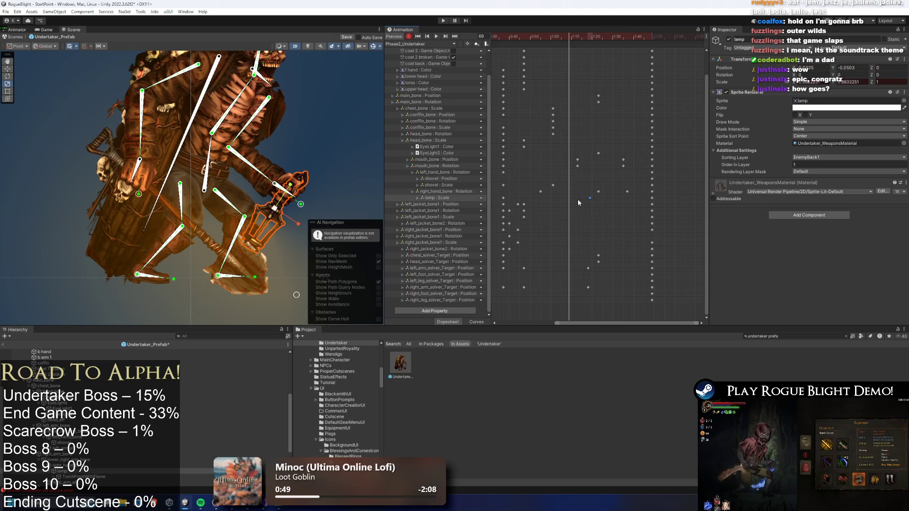
key(space)
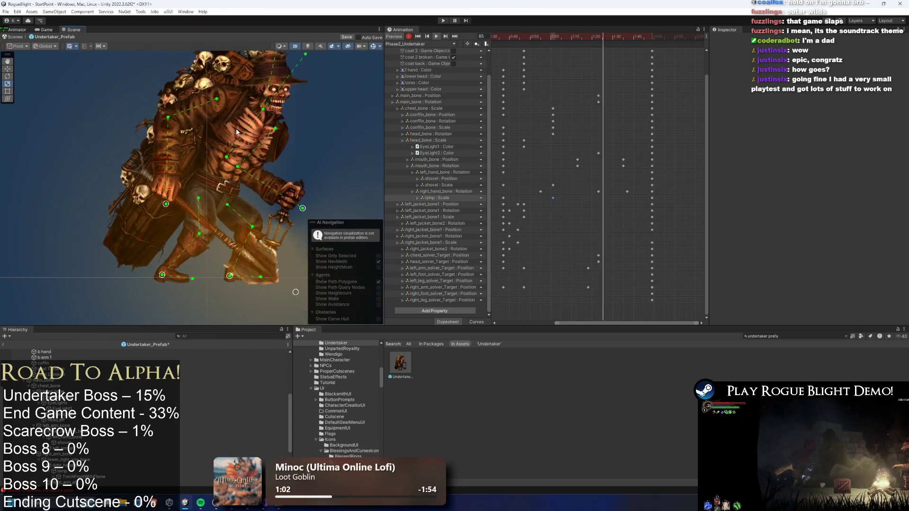
Turn off the Scene view Gizmos and save the Undertaker prefab with Ctrl+S.
click(373, 46)
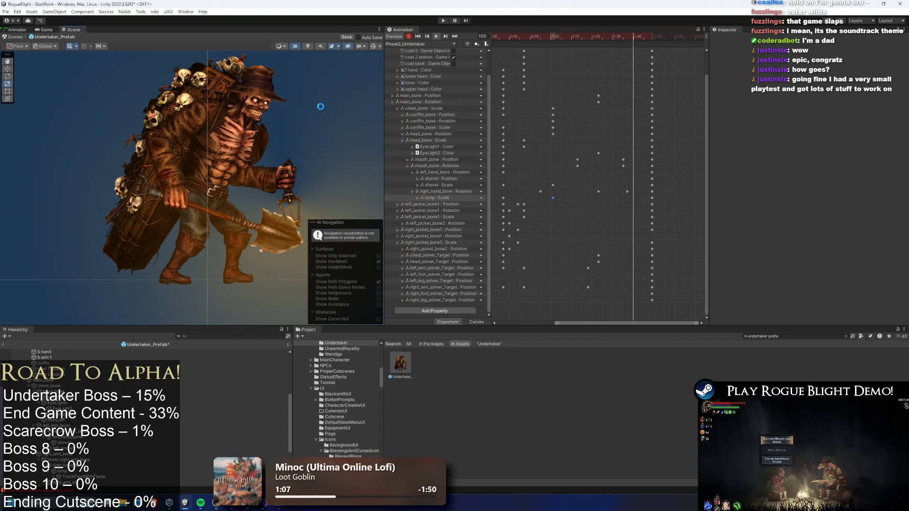
key(ctrl+s)
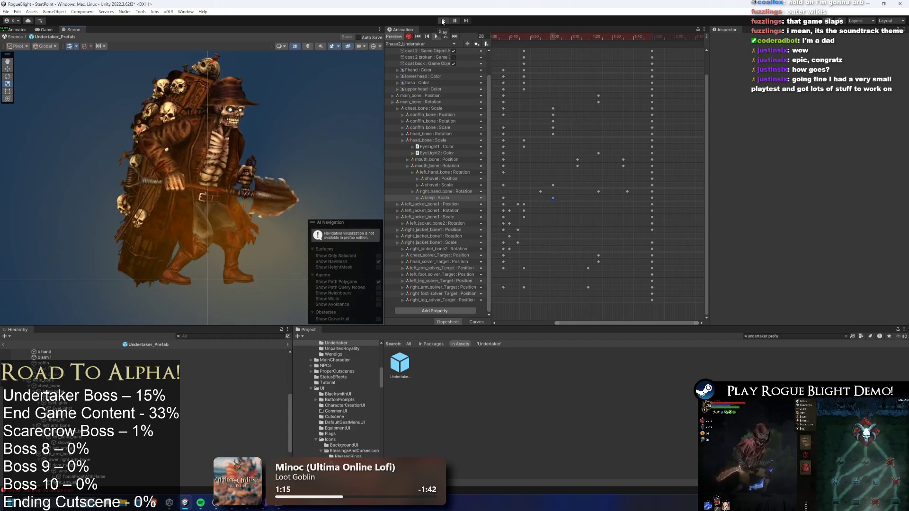
With Gizmos shown, key a chest_bone rotation at frame 37 of the Phase2 animation.
drag(506, 32, 502, 29)
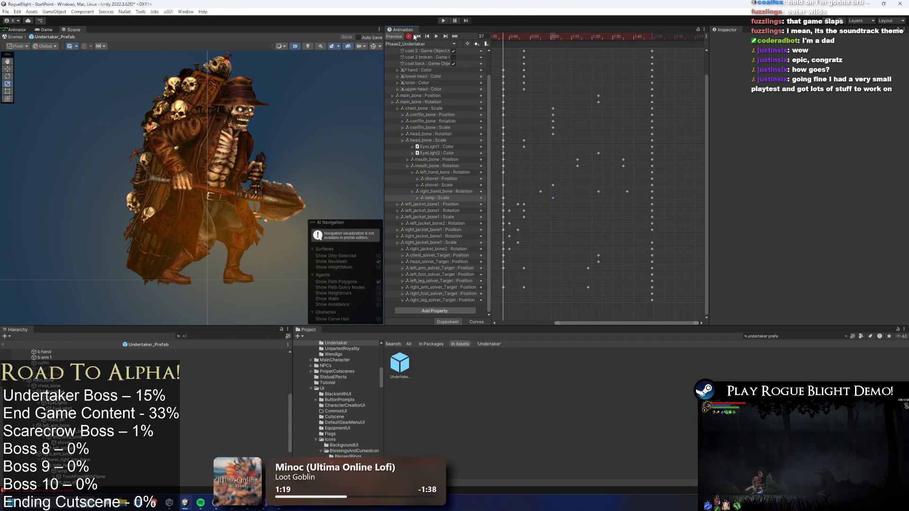
click(374, 47)
click(221, 142)
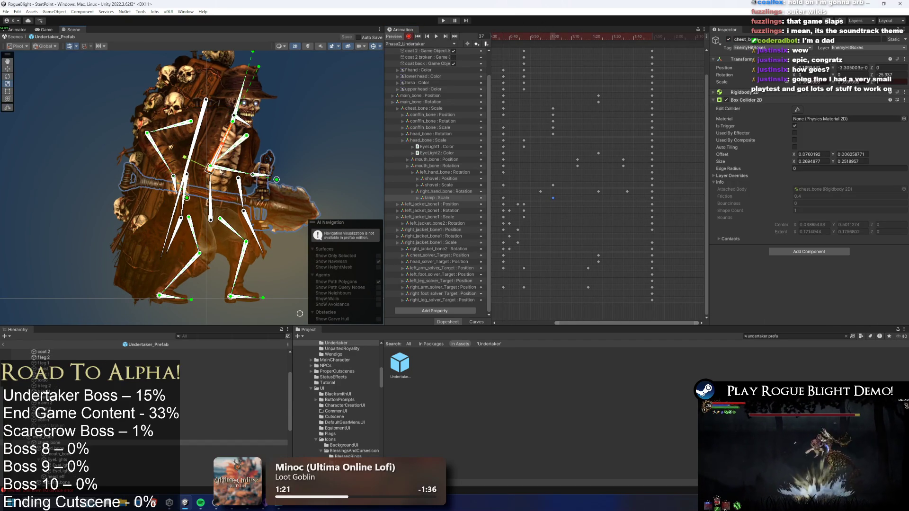
drag(211, 171, 213, 173)
key(ctrl+z)
key(space)
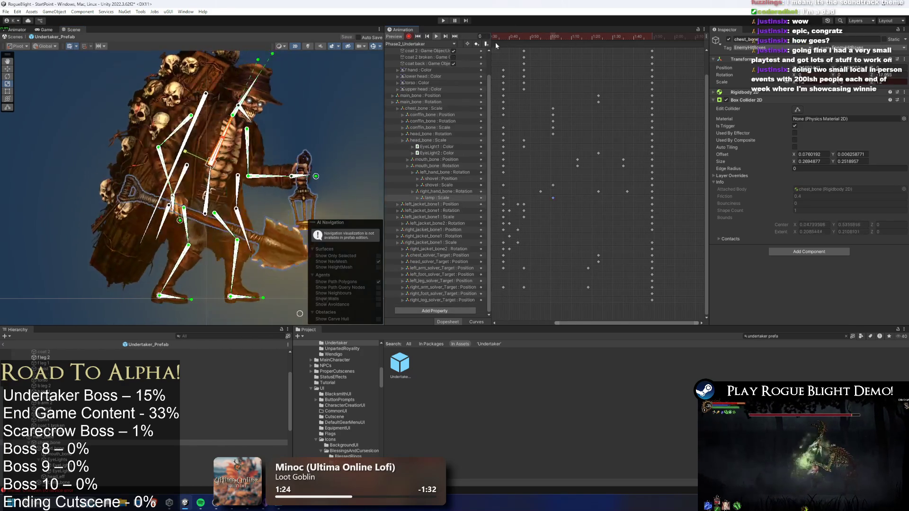
drag(549, 38, 579, 40)
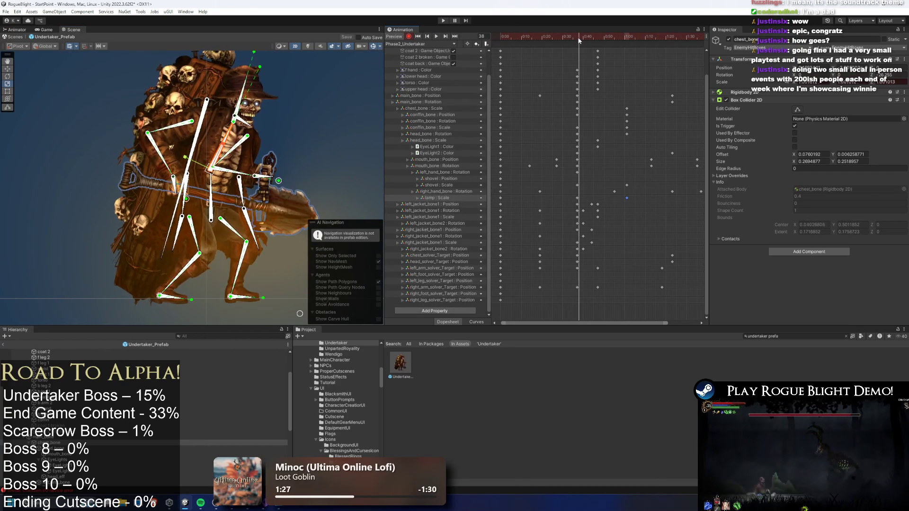
drag(232, 124, 237, 134)
key(ctrl+z)
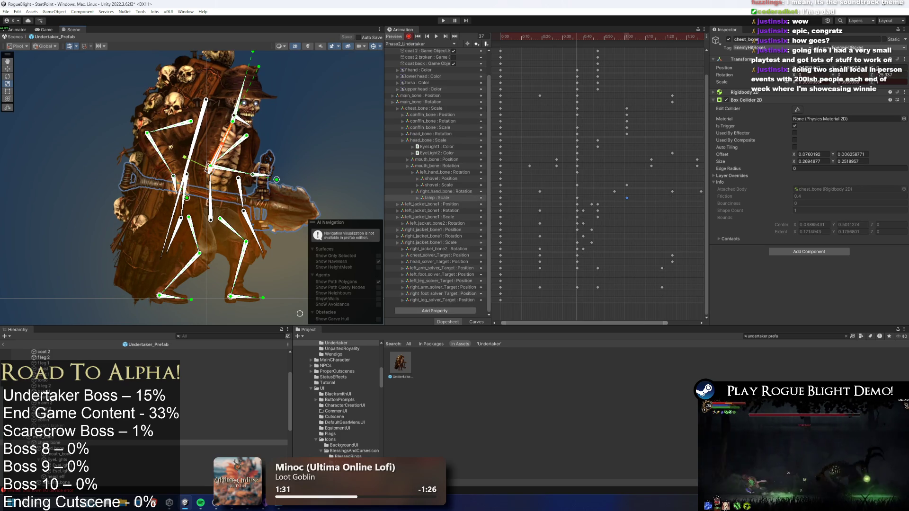
key(ctrl+y)
Move the chest_bone Scale keys to frame 20 onward, squeeze them closer, and enter Play Mode.
mouse_move(580, 33)
mouse_down()
mouse_move(526, 34)
mouse_move(542, 34)
mouse_up()
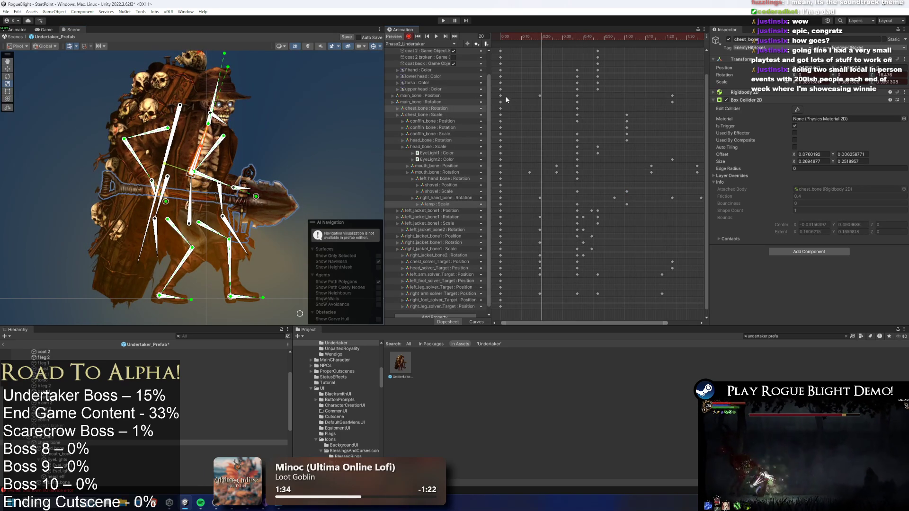
click(500, 115)
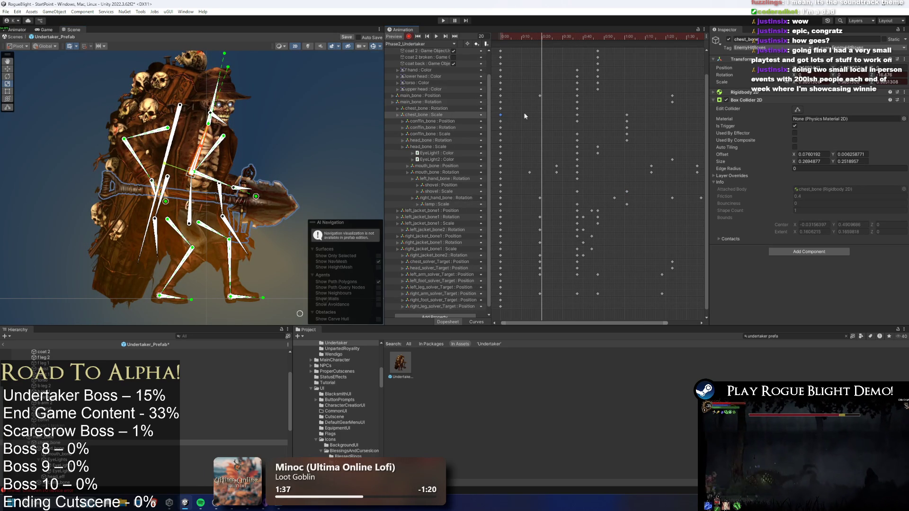
drag(501, 115, 542, 114)
key(space)
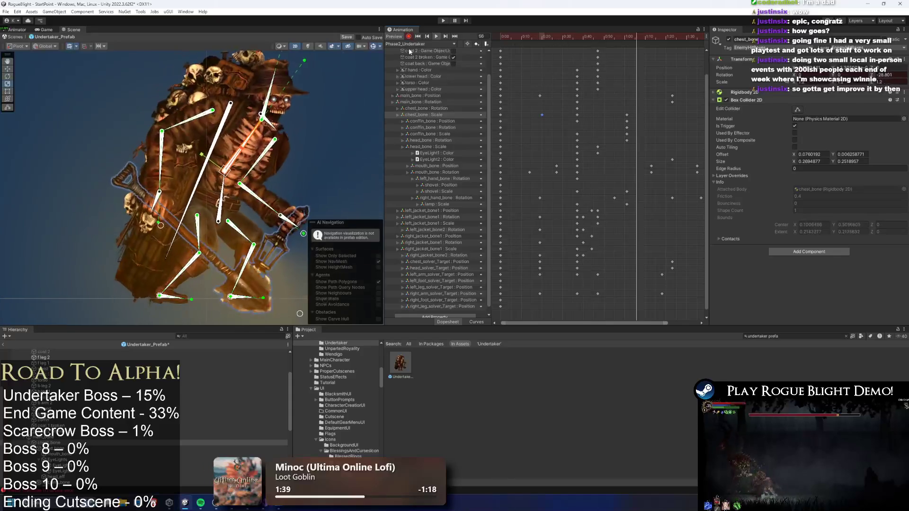
shift+click(577, 114)
drag(543, 115, 553, 115)
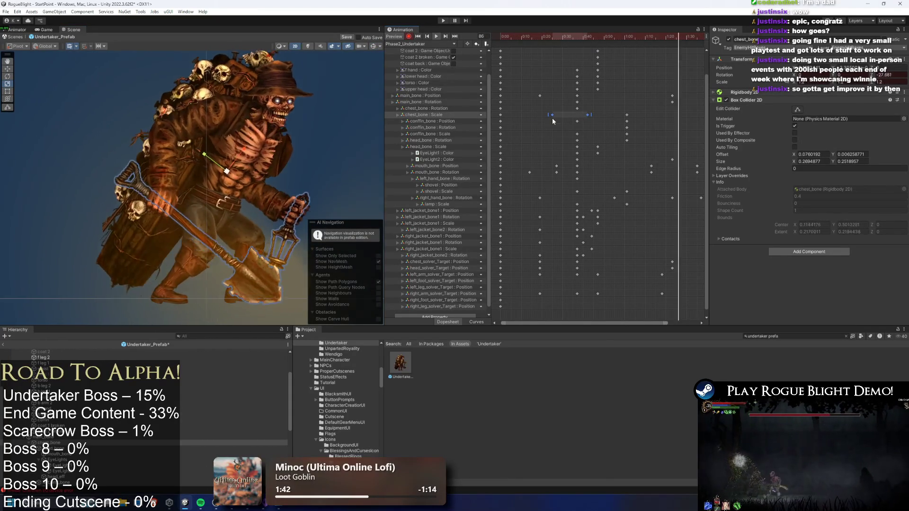
drag(548, 115, 563, 119)
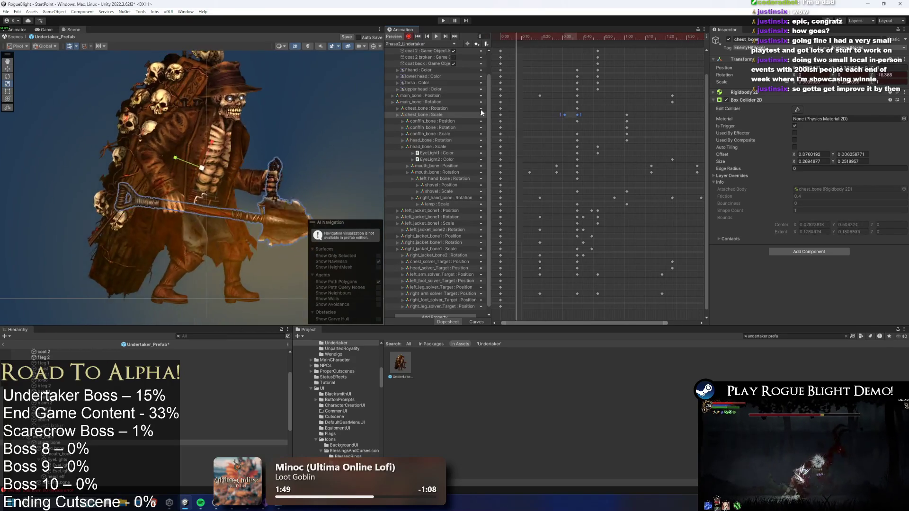
click(310, 105)
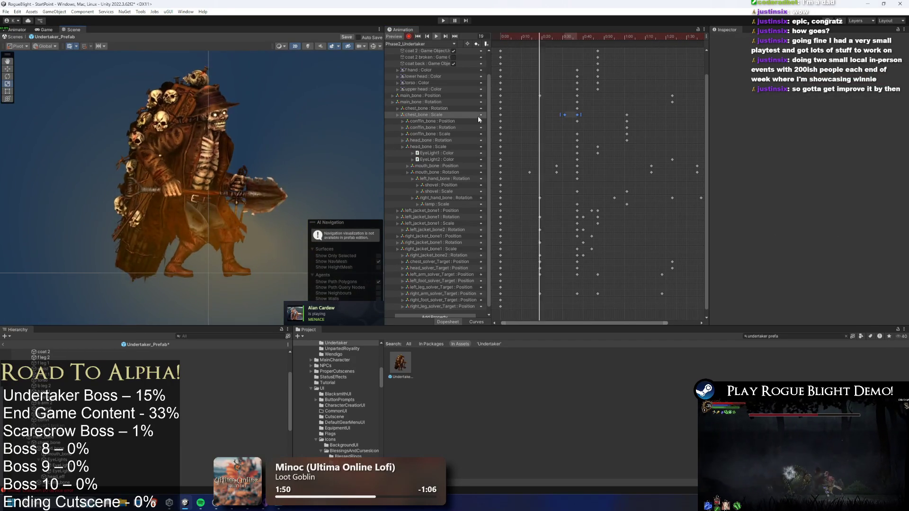
click(565, 114)
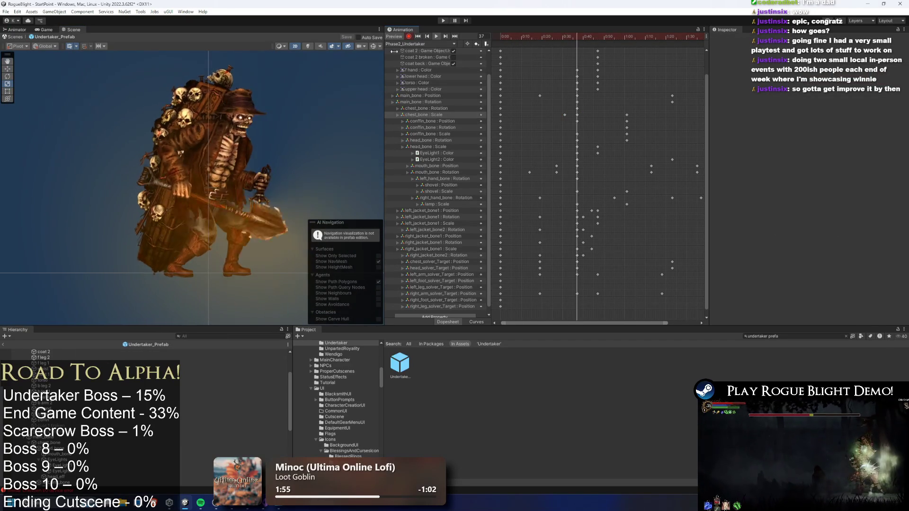
click(445, 19)
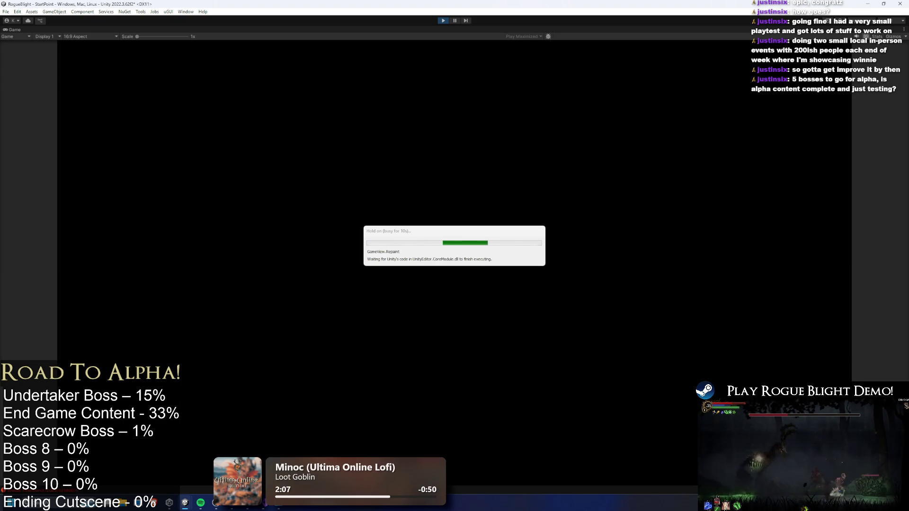
Choose Start Game and load save slot one to reach the Undertaker's level.
key(Return)
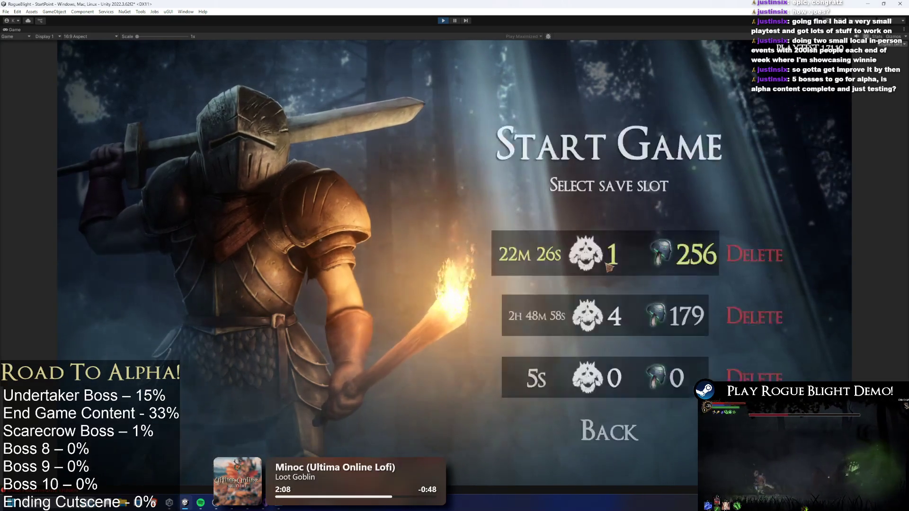
key(Return)
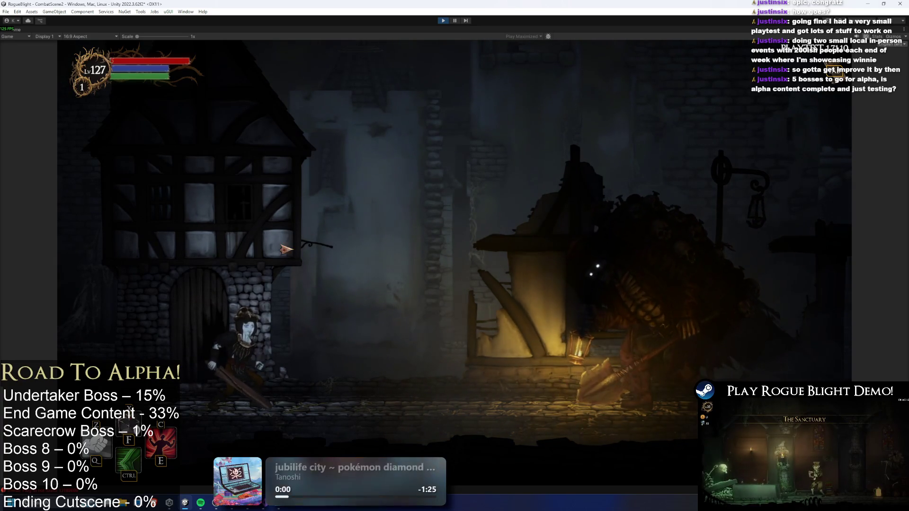
Run the player up to the Undertaker and attack it.
key(a)
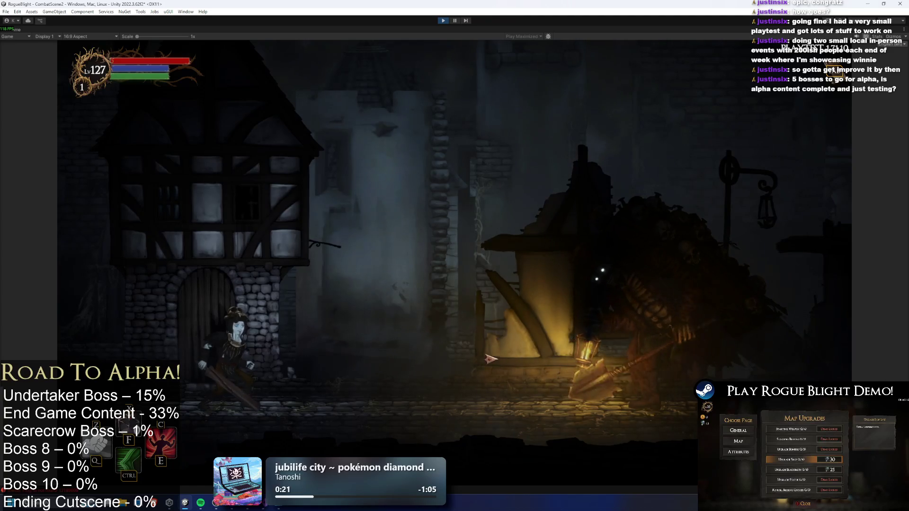
key(d)
click(665, 359)
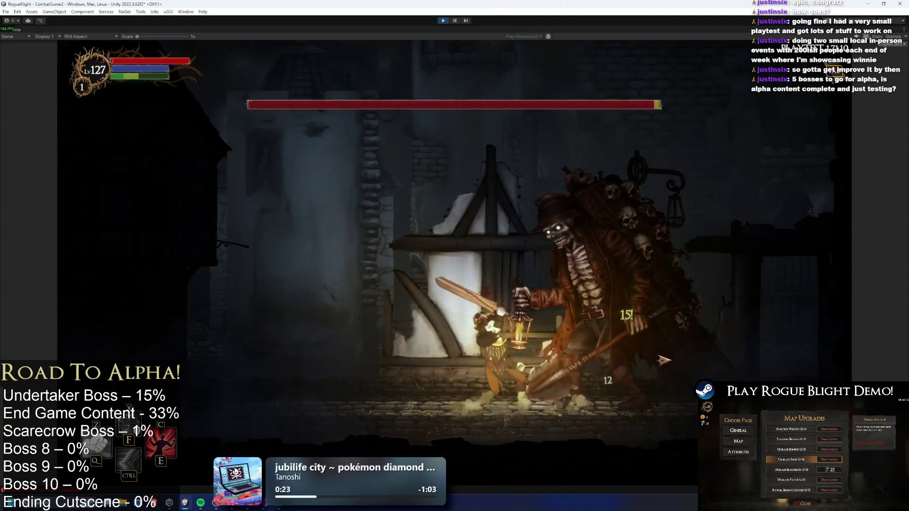
key(a)
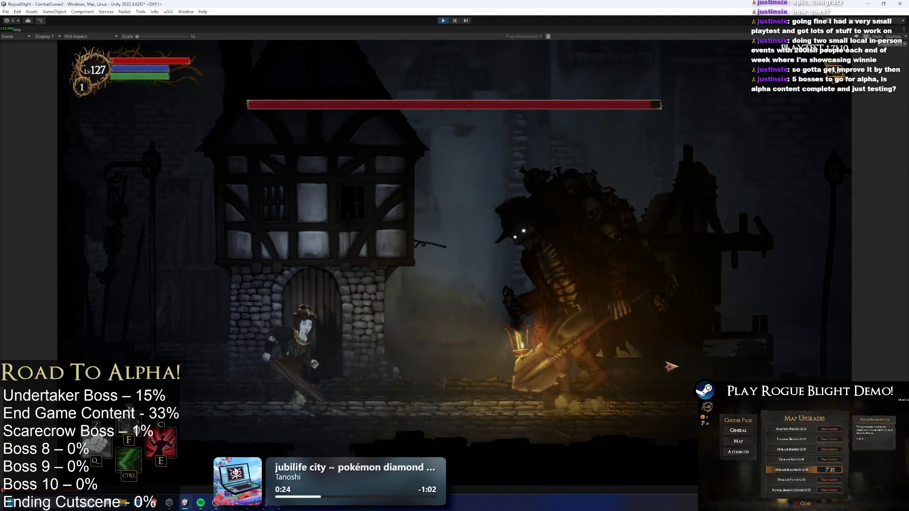
key(d)
Enable cheats with F1, drop all enemy health to 1 with F2, and exit Play Mode.
key(F1)
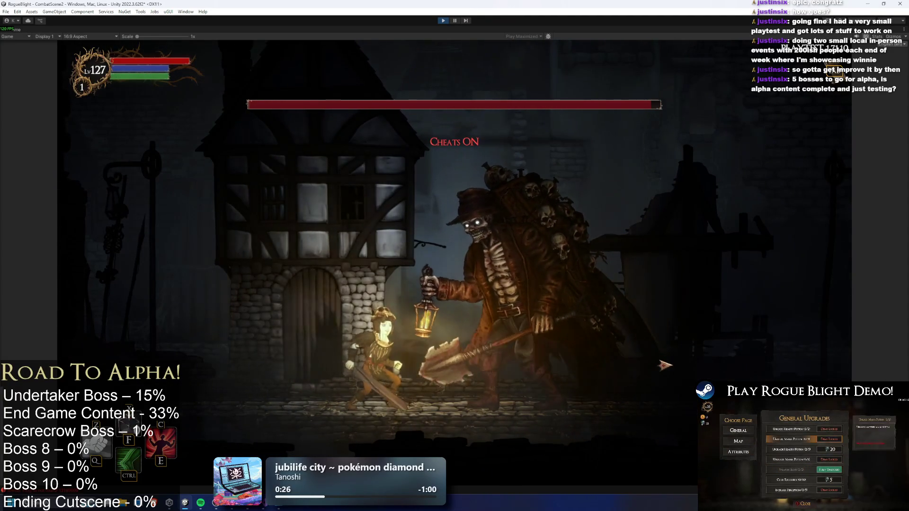
key(F2)
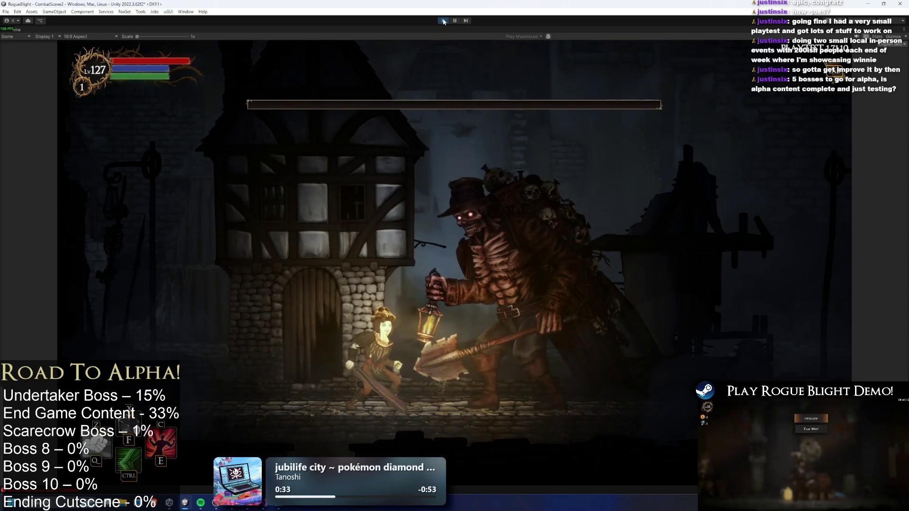
key(ctrl+p)
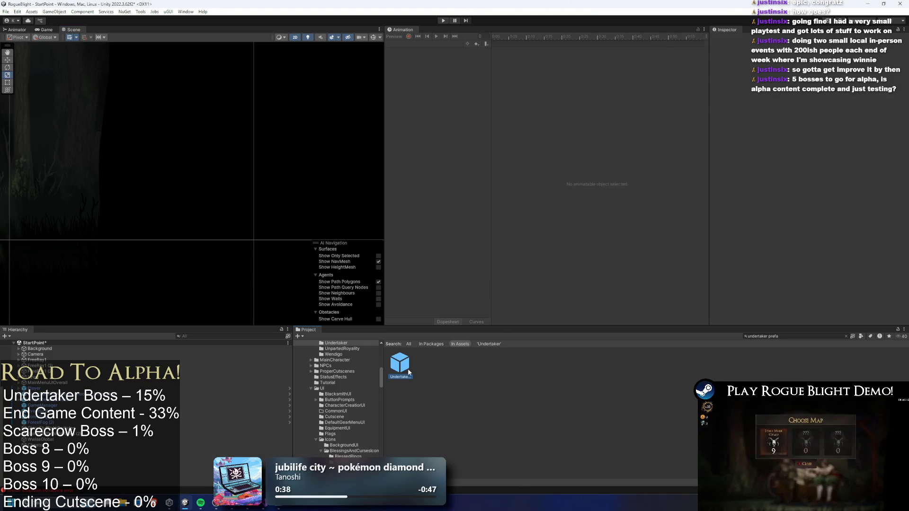
Open the Undertaker prefab, search the project for smash effects, and drag BunnySmashGroundParticleEffect in.
double_click(400, 364)
click(208, 162)
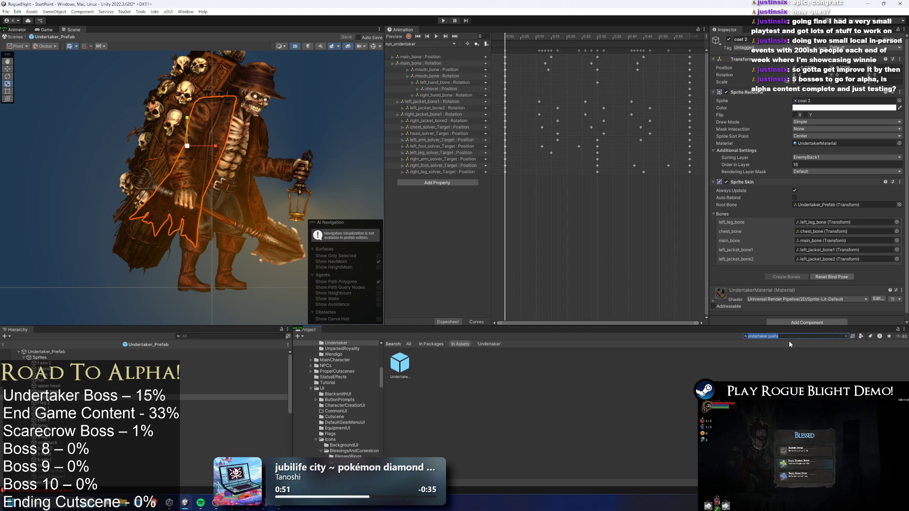
text(foo)
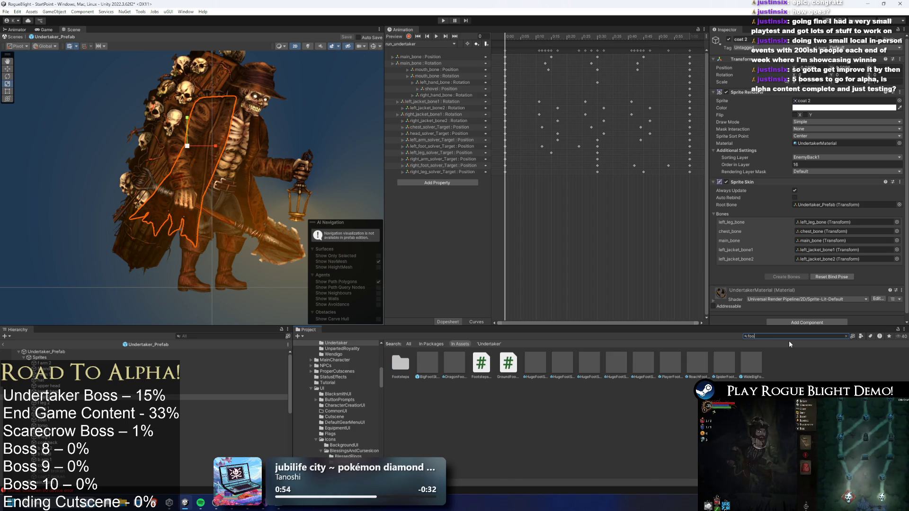
key(BackSpace)
key(BackSpace)
key(BackSpace)
text(ground)
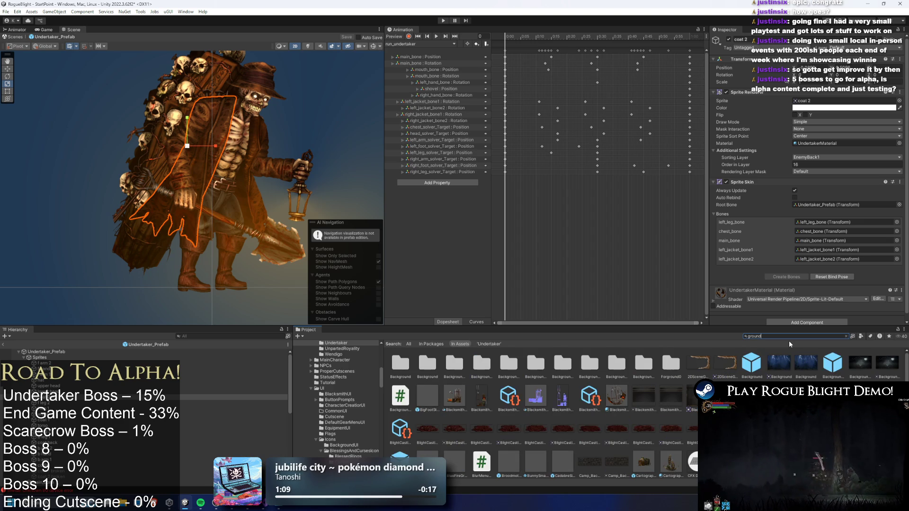
text( exp)
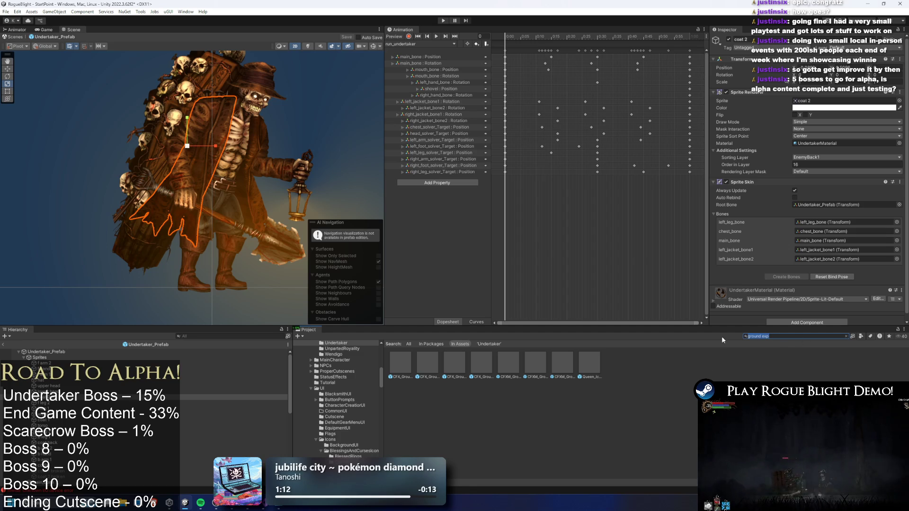
text(smas)
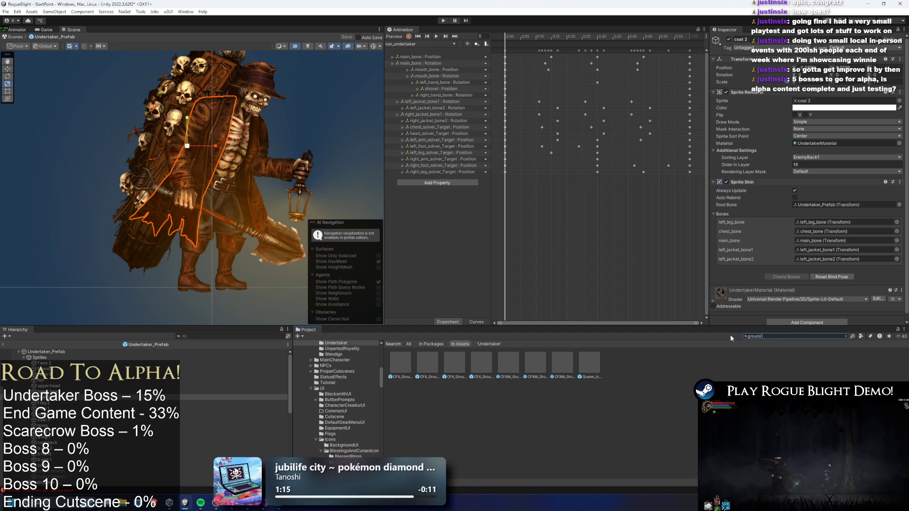
text(h)
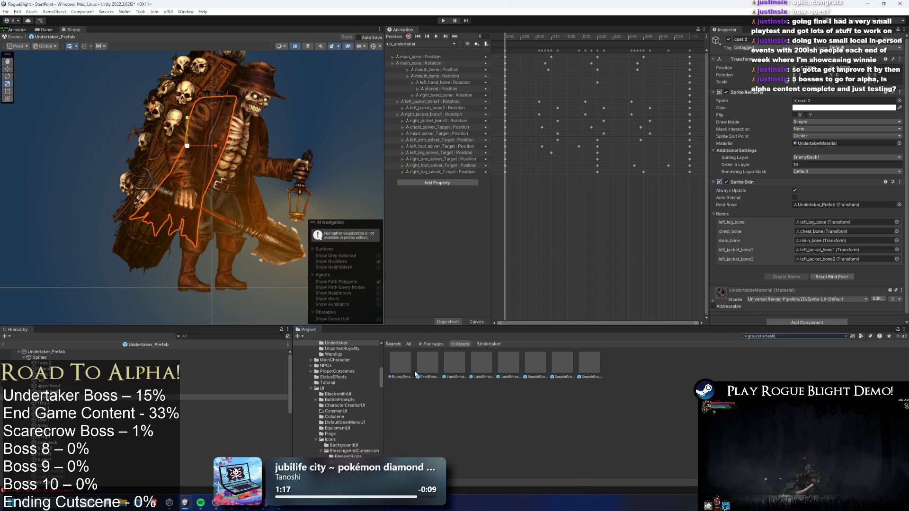
mouse_move(401, 366)
mouse_down()
mouse_move(360, 284)
mouse_move(318, 147)
mouse_up()
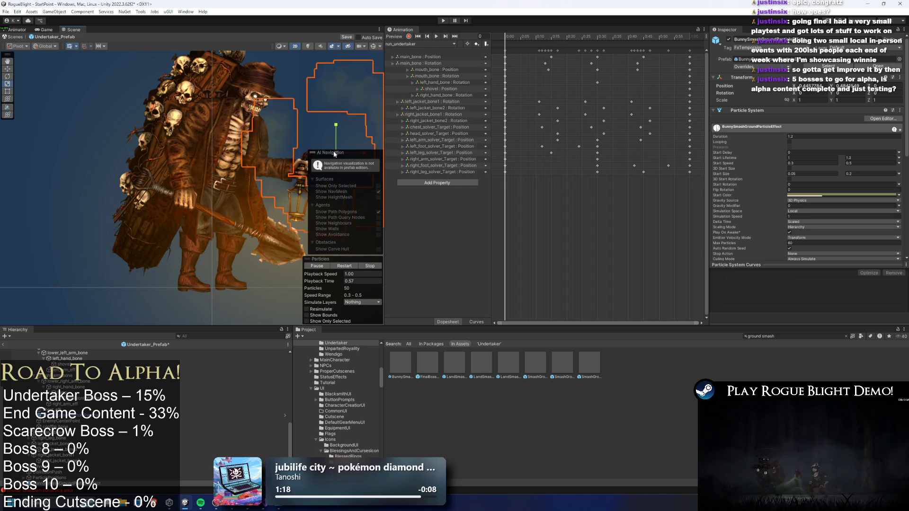
Try the FinalBoss and LandSmash effects, revert to SmashGroundParticleEffect, and replay its burst.
key(f)
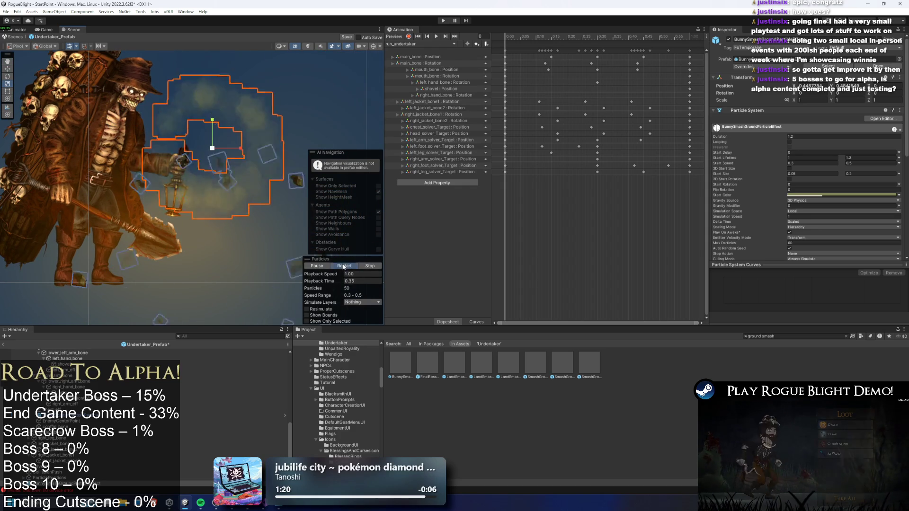
drag(427, 365, 324, 233)
key(ctrl+z)
mouse_move(454, 365)
mouse_down()
mouse_move(232, 187)
mouse_move(235, 161)
mouse_move(420, 282)
mouse_move(319, 142)
mouse_move(526, 367)
mouse_move(264, 178)
mouse_up()
key(ctrl+z)
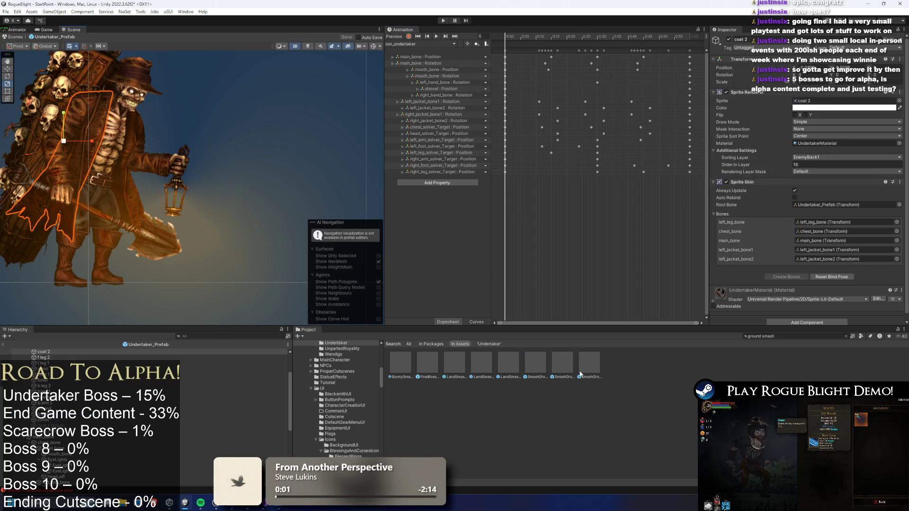
key(ctrl+y)
key(ctrl+z)
key(ctrl+y)
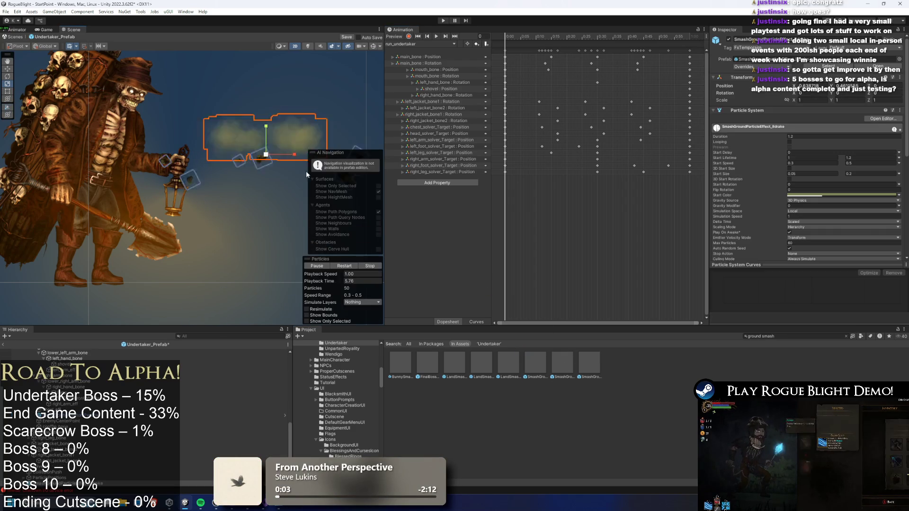
key(ctrl+z)
key(ctrl+z)
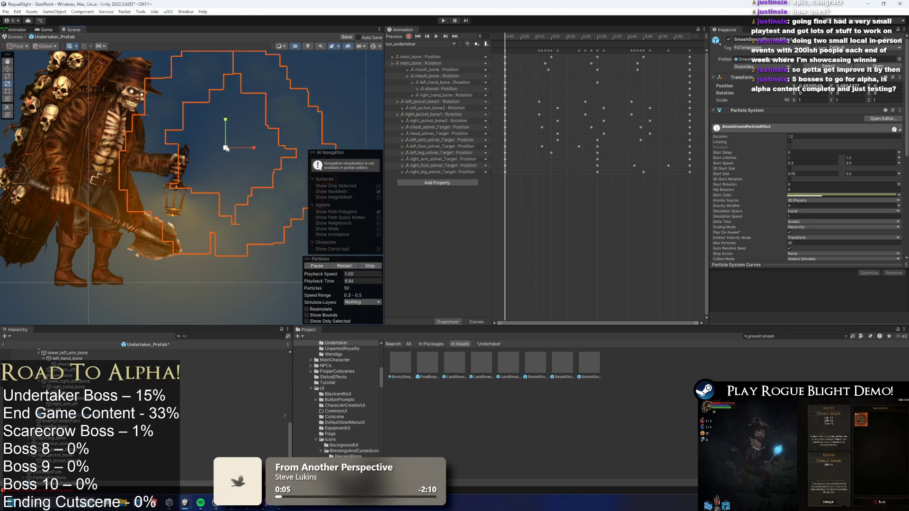
drag(174, 128, 154, 129)
click(342, 265)
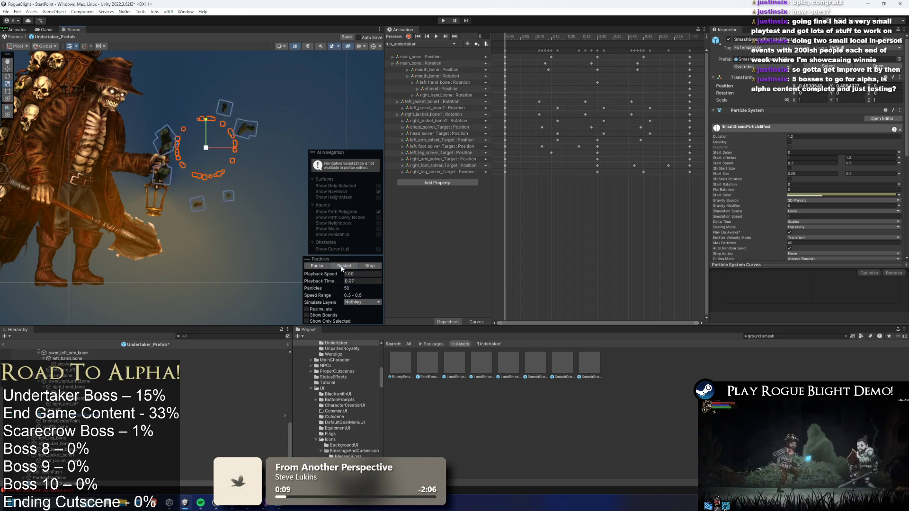
Parent SmashGroundParticleEffect under Undertaker_Prefab, move it onto the coffin, and preview it.
click(57, 489)
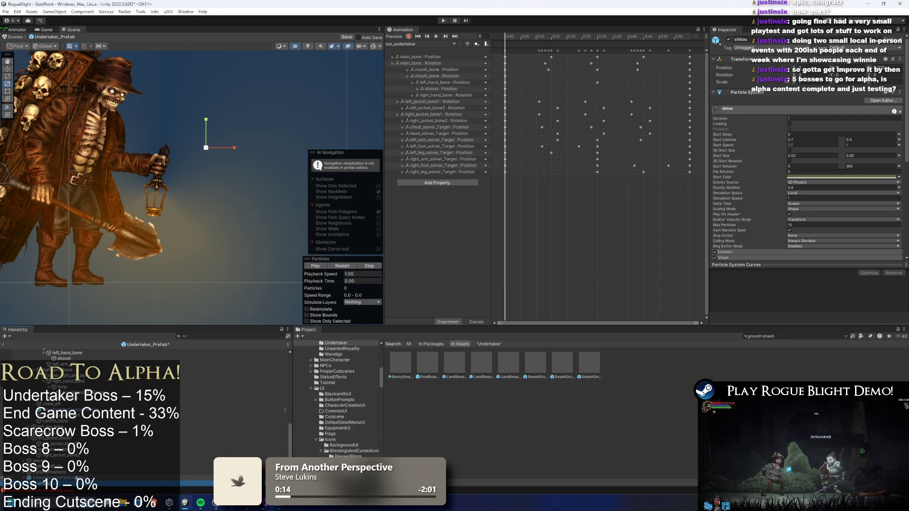
right_click(64, 477)
mouse_move(132, 279)
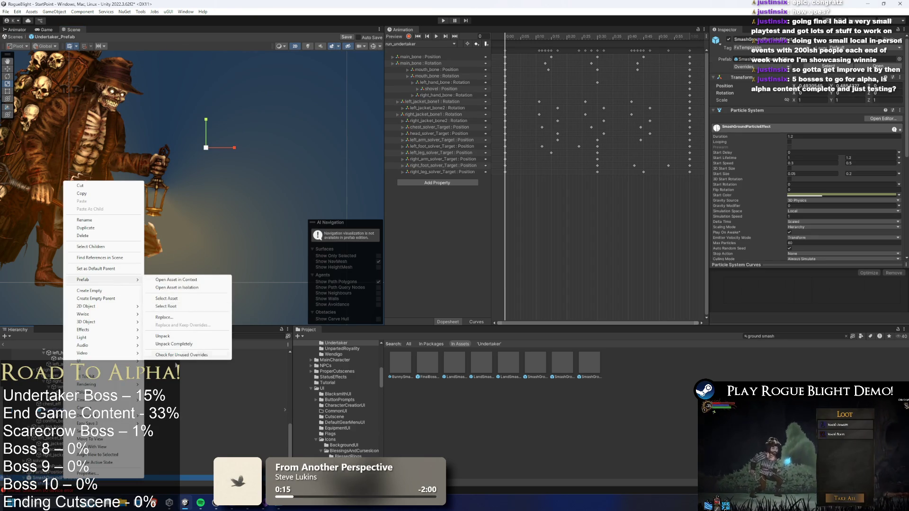
click(222, 285)
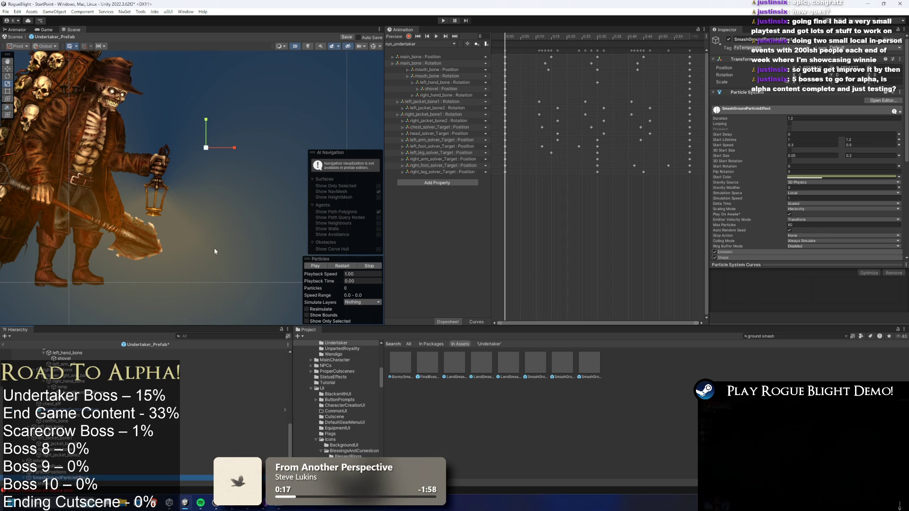
drag(225, 275, 250, 259)
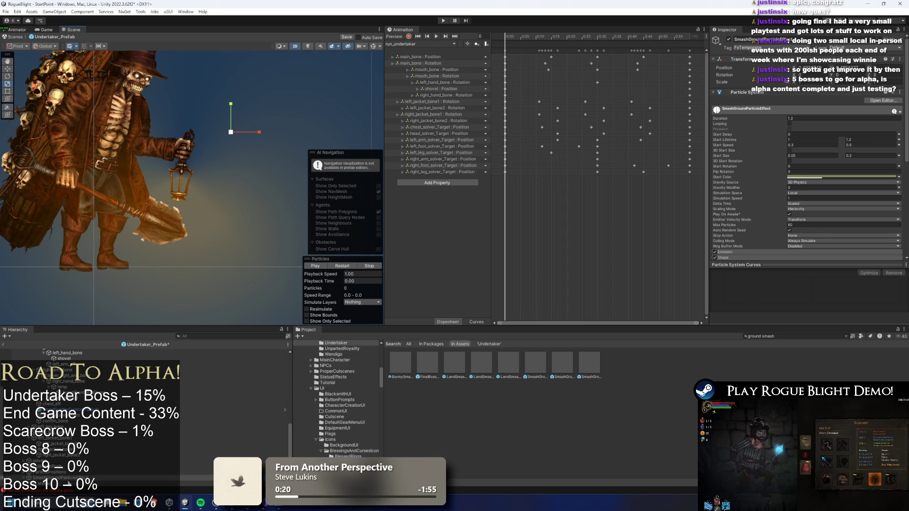
drag(75, 455, 67, 437)
scroll(234, 182, up, 3)
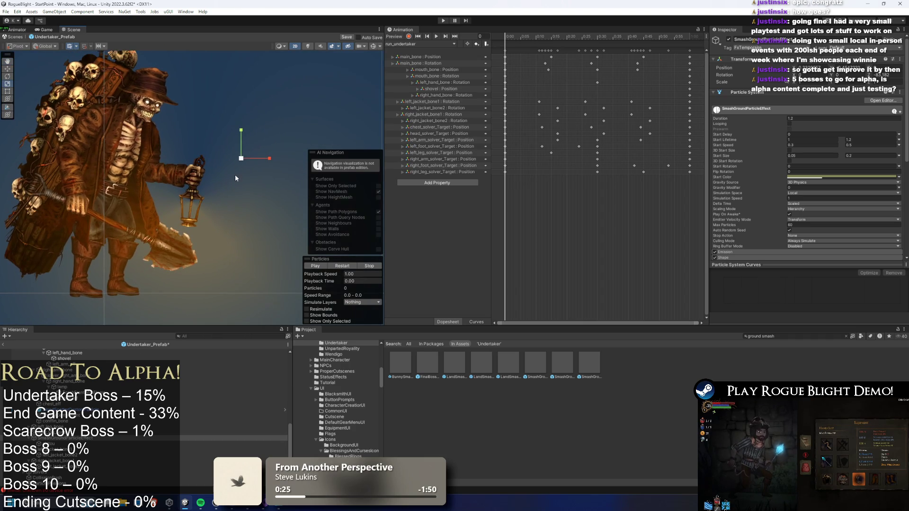
drag(243, 155, 80, 174)
key(f)
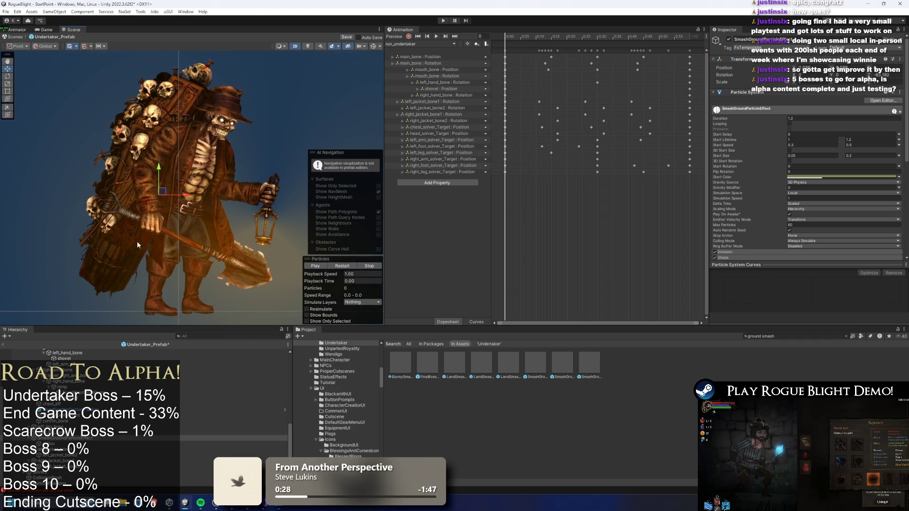
click(314, 265)
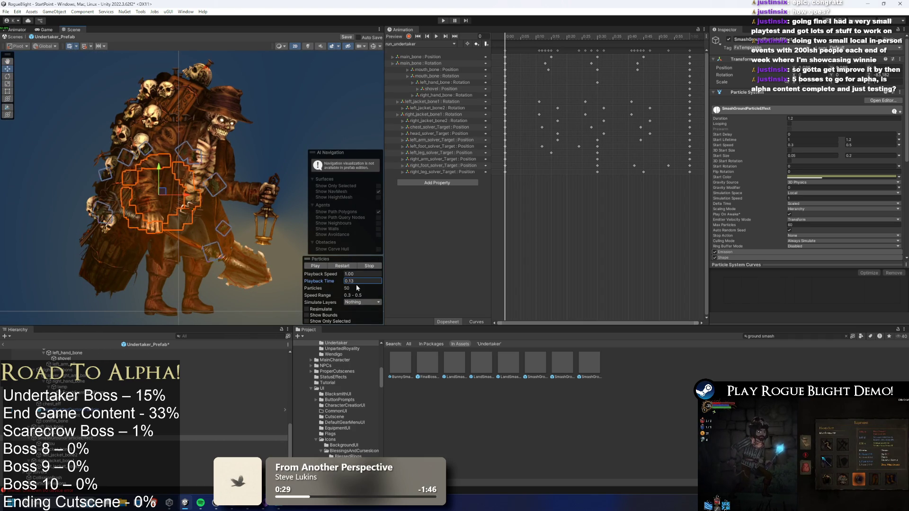
click(101, 437)
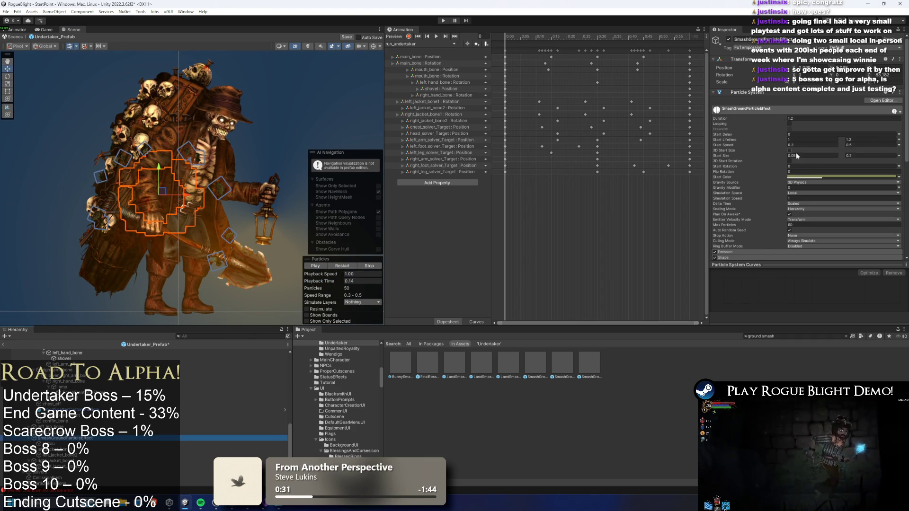
Open and close the particles' Start Color picker.
scroll(797, 169, down, 4)
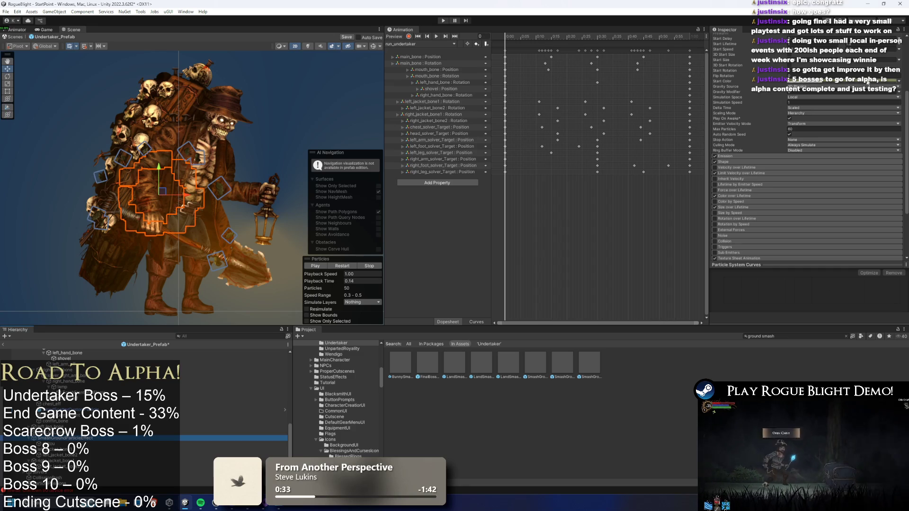
click(883, 83)
click(902, 74)
scroll(859, 82, up, 4)
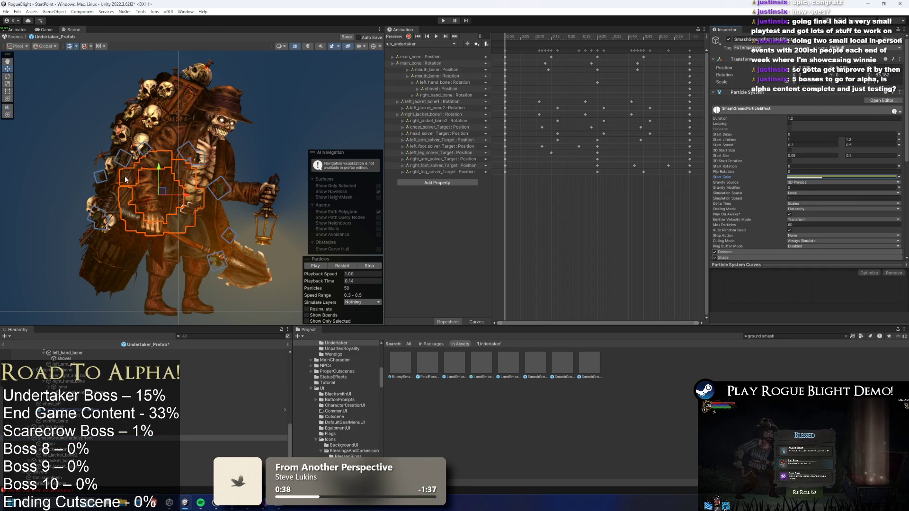
Eyedrop the Undertaker's coat to set Start Color to dark brown 4D250A.
scroll(126, 179, up, 3)
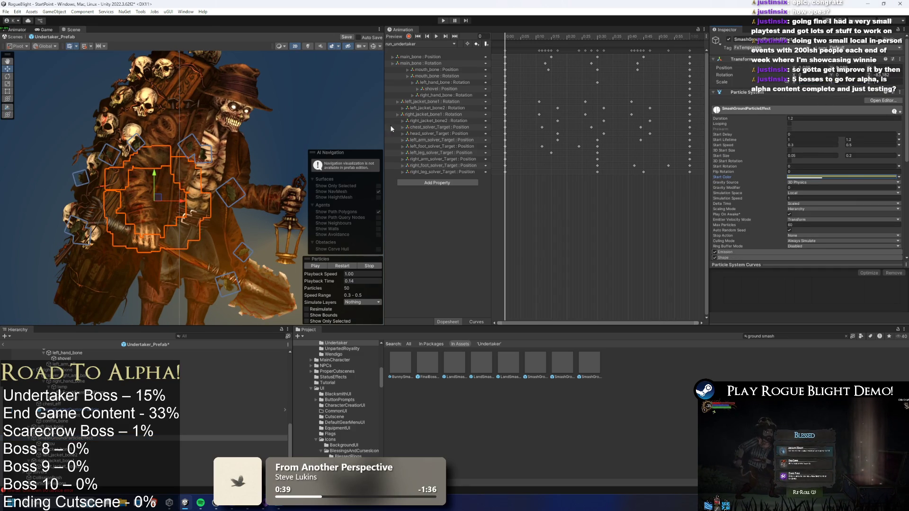
click(888, 178)
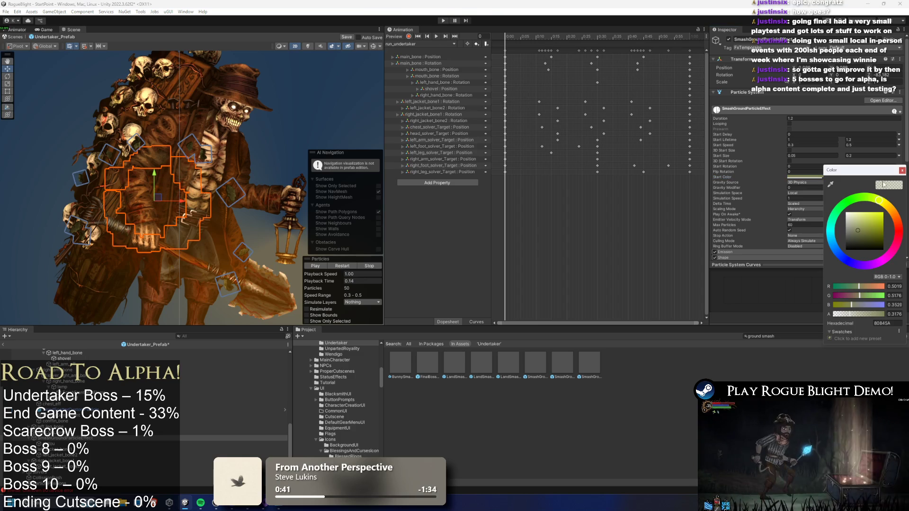
click(167, 188)
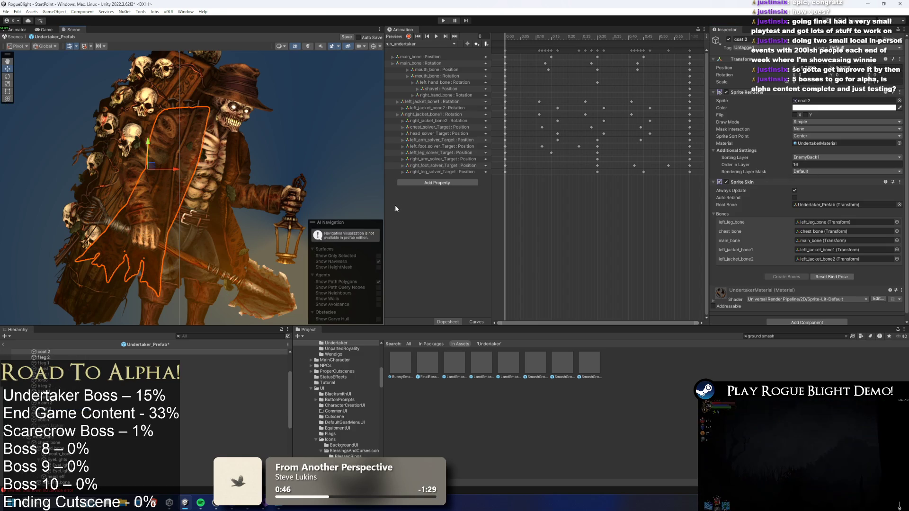
click(157, 190)
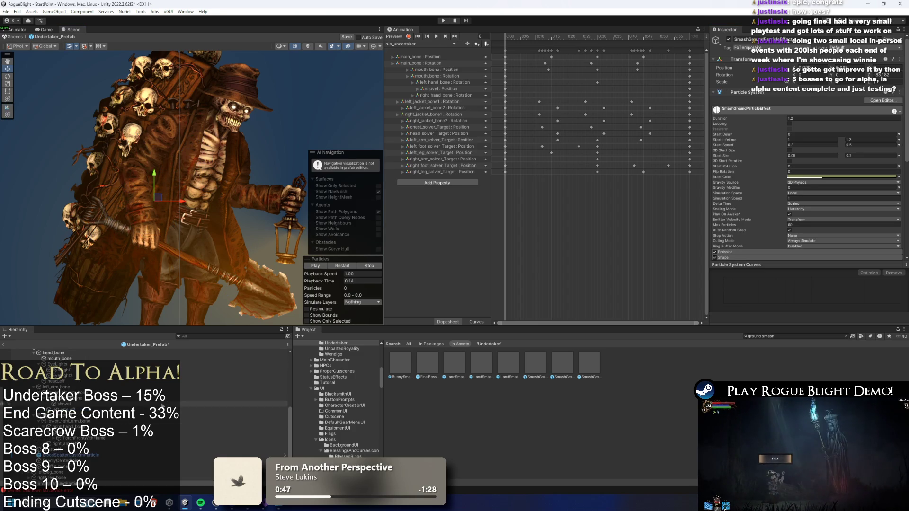
click(890, 177)
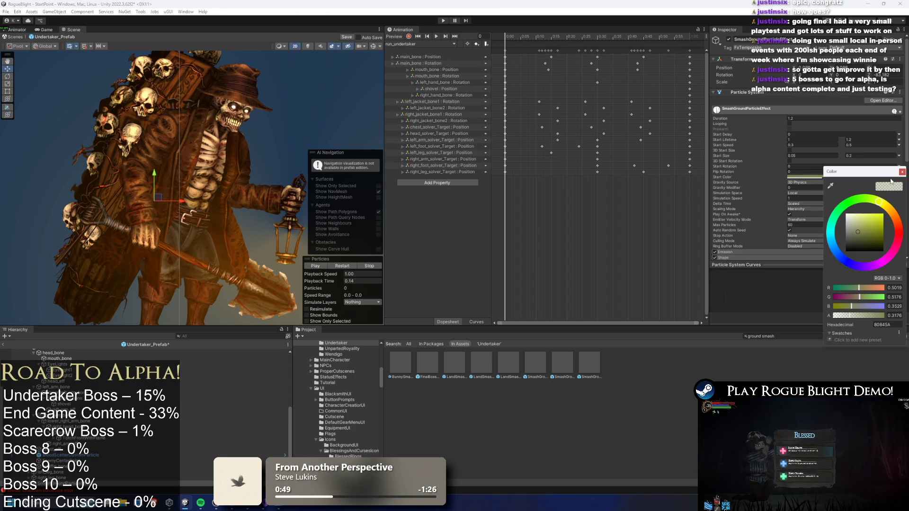
click(832, 186)
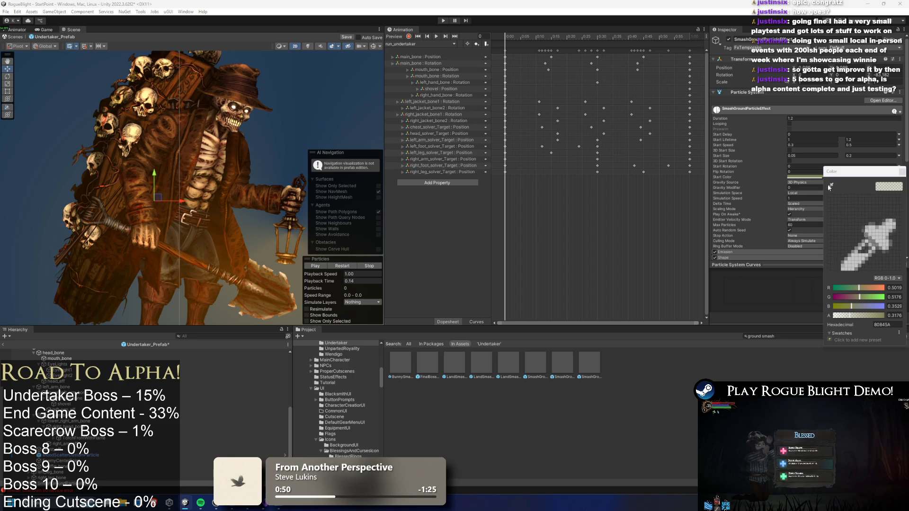
click(166, 192)
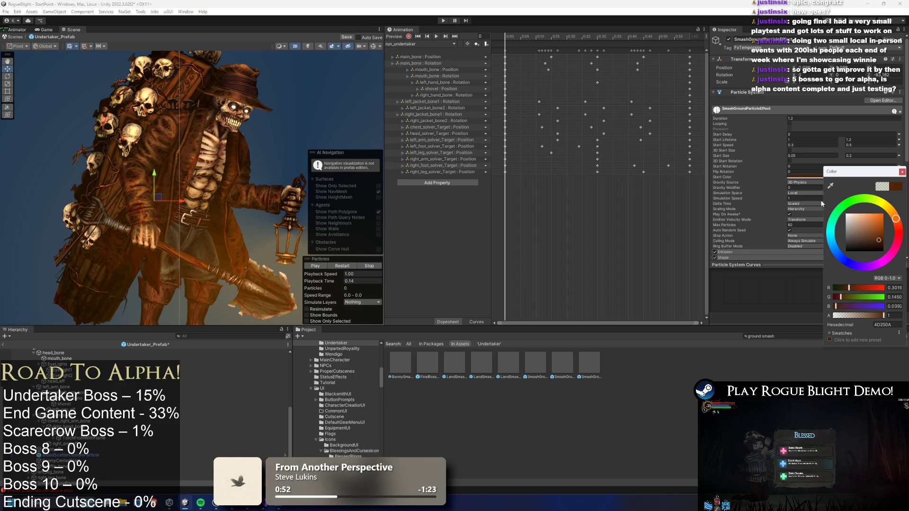
click(903, 171)
Restart and scrub the particle preview, then expand the Renderer module.
click(341, 283)
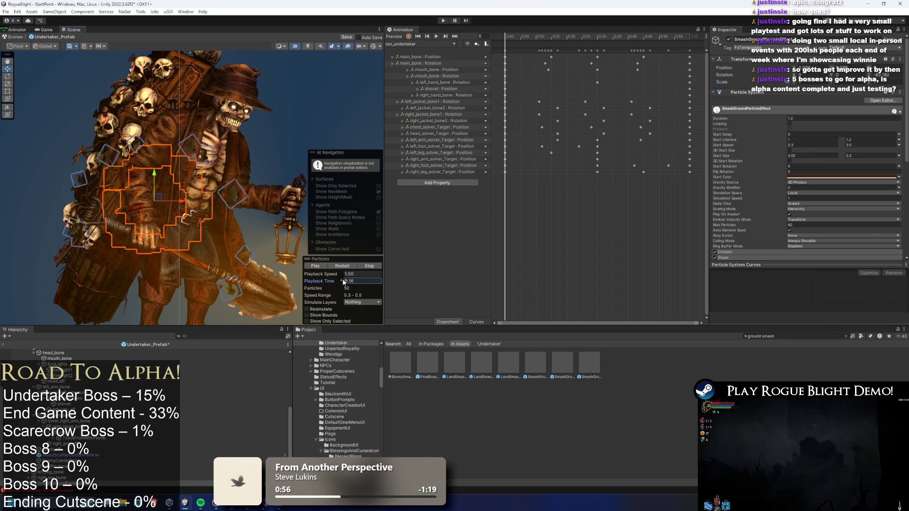
drag(340, 283, 352, 283)
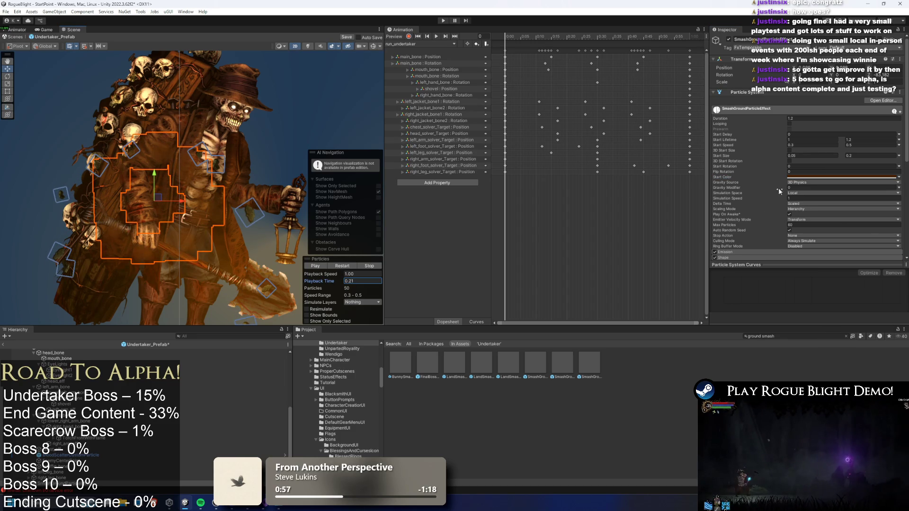
scroll(776, 194, down, 5)
click(743, 207)
click(834, 223)
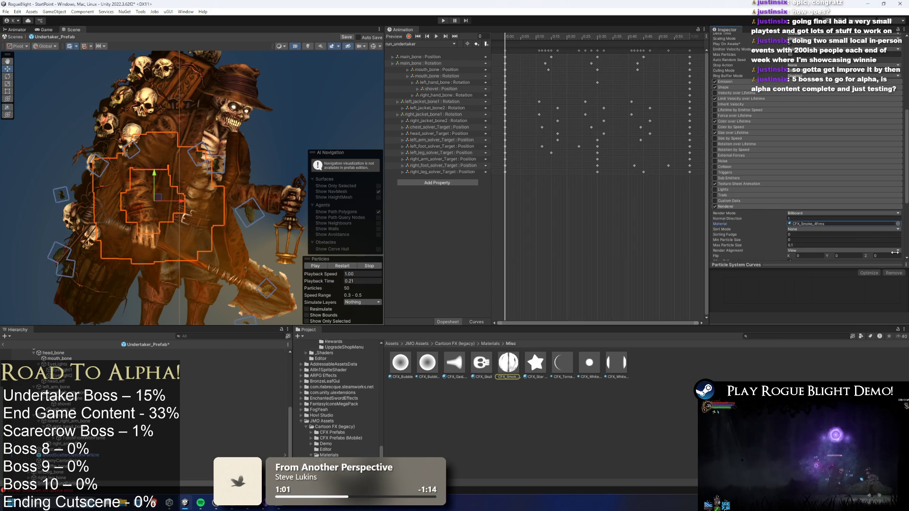
Browse the Renderer's material list and filter it to smoke materials.
click(897, 223)
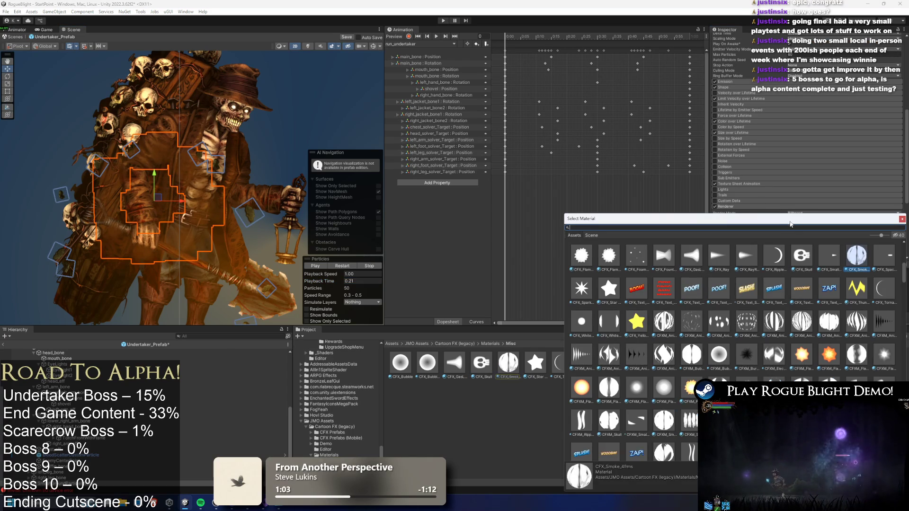
scroll(734, 351, down, 3)
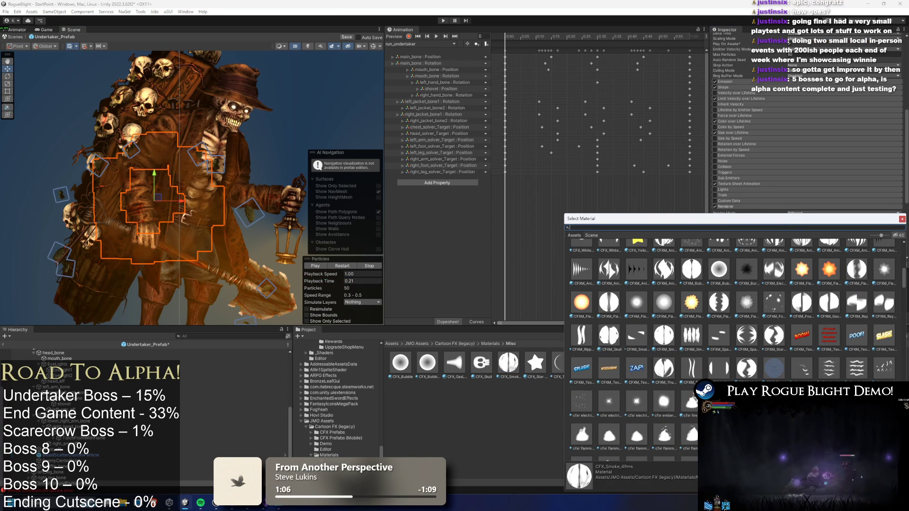
scroll(734, 331, down, 8)
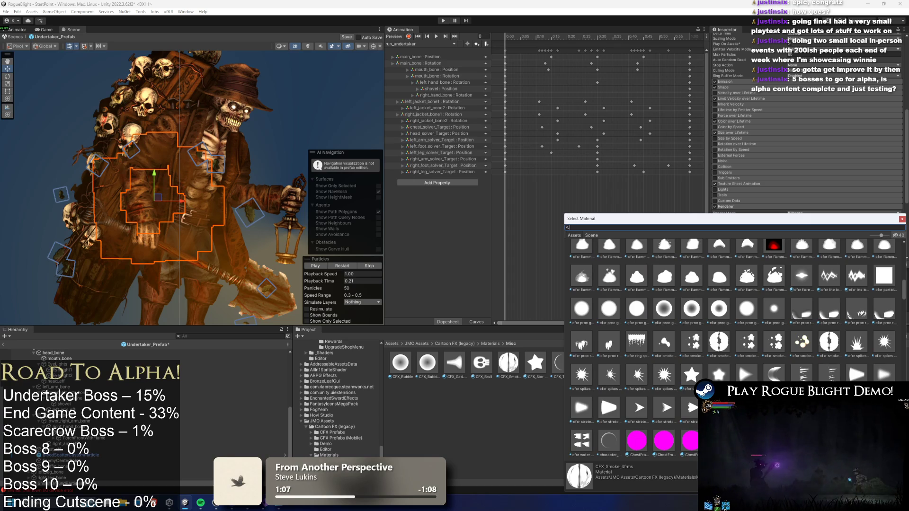
scroll(764, 314, down, 8)
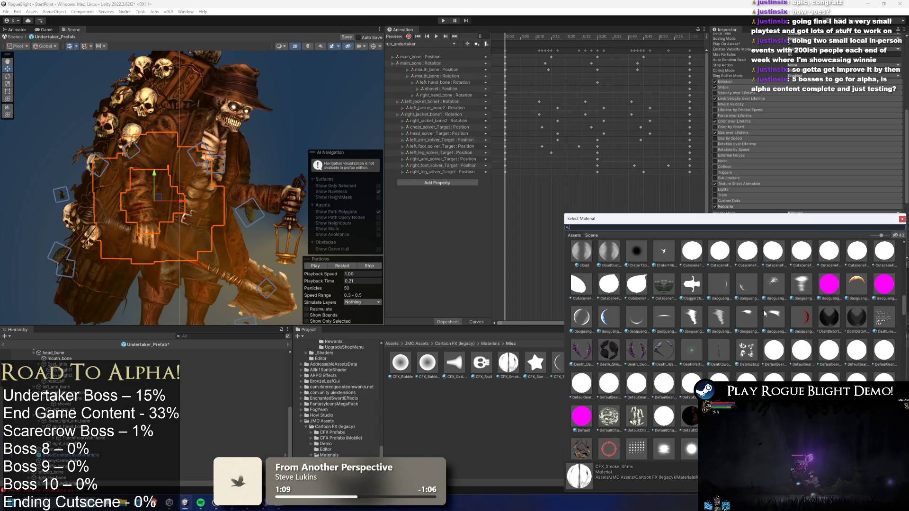
scroll(753, 297, down, 4)
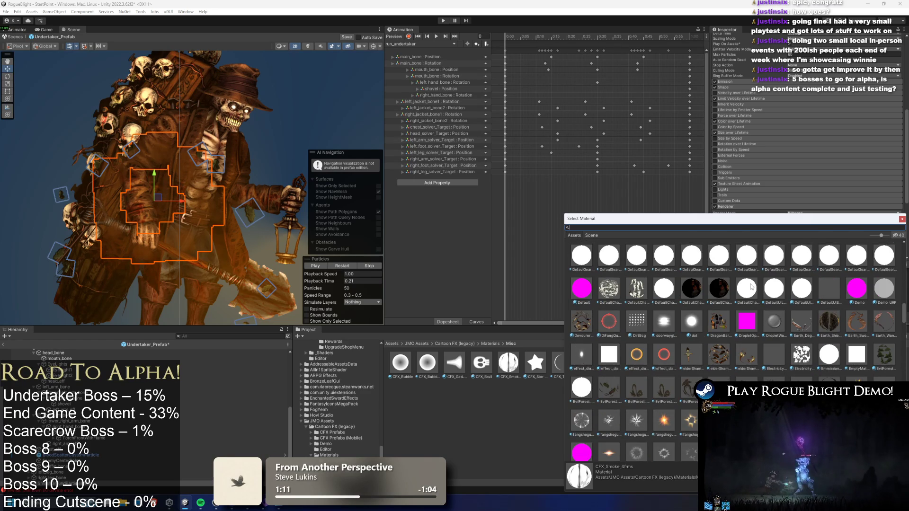
scroll(763, 314, down, 4)
scroll(680, 339, down, 10)
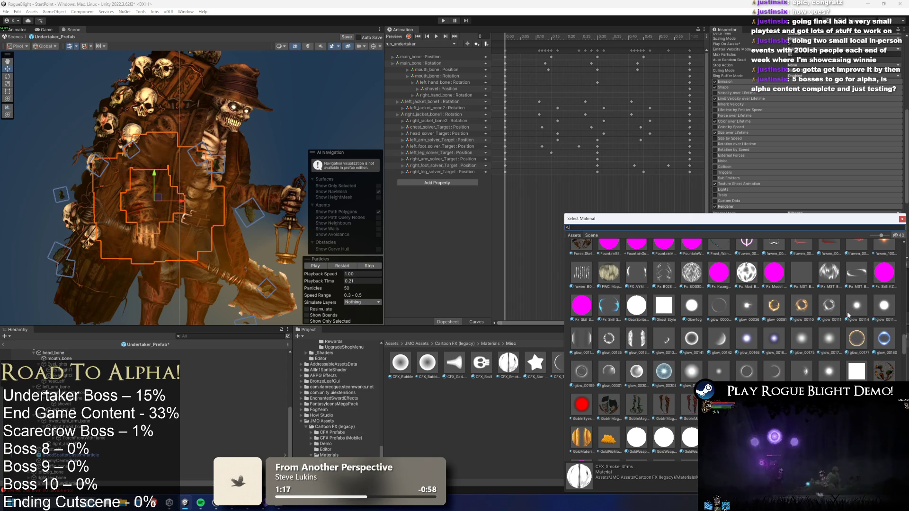
scroll(843, 319, down, 5)
scroll(839, 313, down, 3)
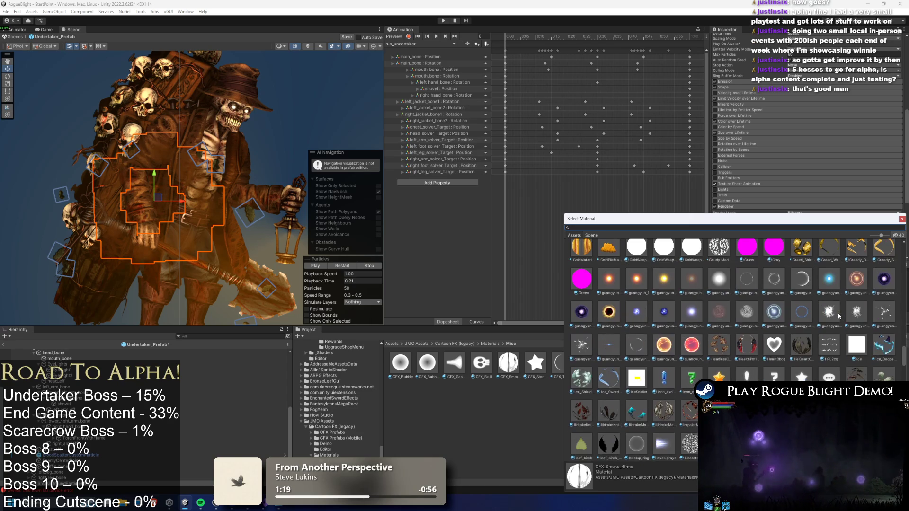
scroll(839, 316, down, 3)
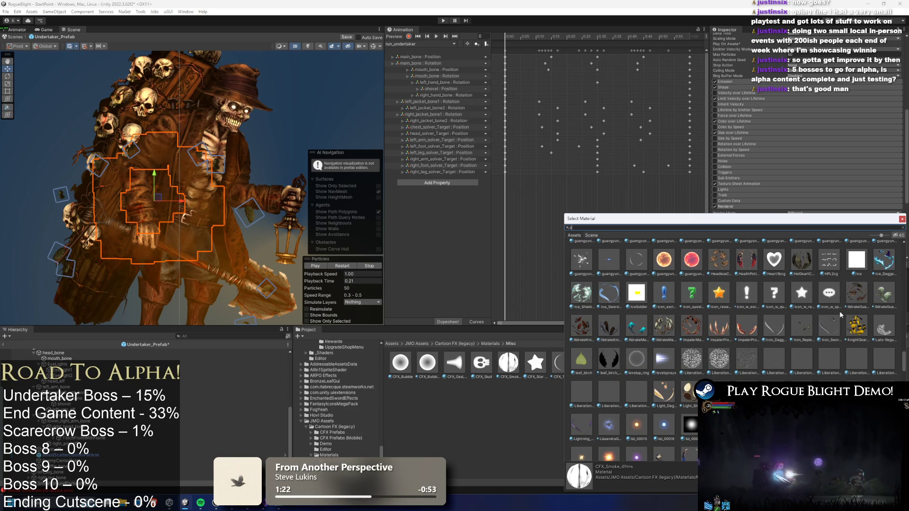
key(BackSpace)
key(BackSpace)
text(ke)
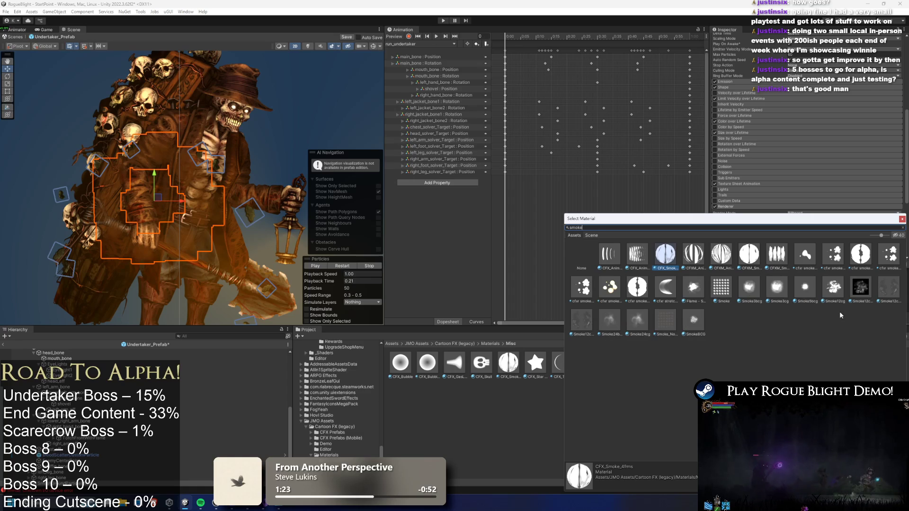
Compare Smoke24bcg, Smoke24cg and Smoke12cg_Dark_NoLight, then assign Smoke12cg_Dark.
click(637, 321)
click(600, 326)
click(638, 326)
click(584, 325)
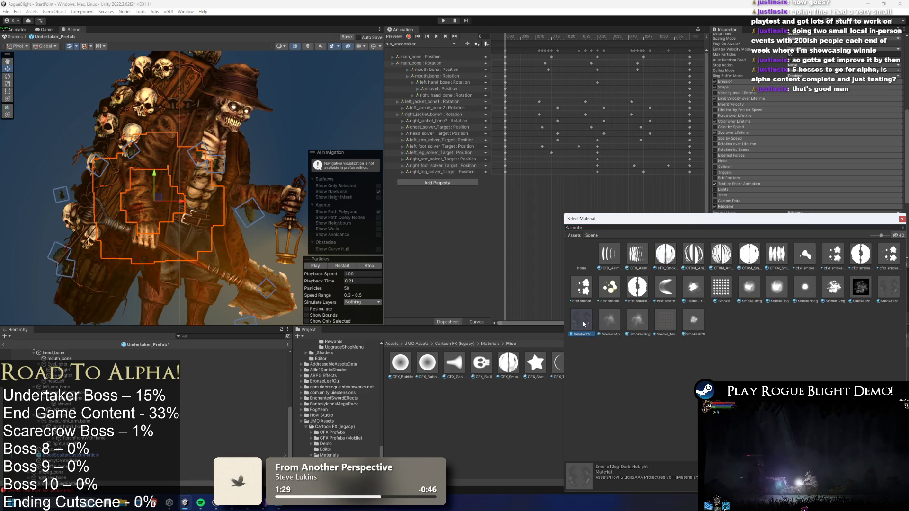
click(893, 288)
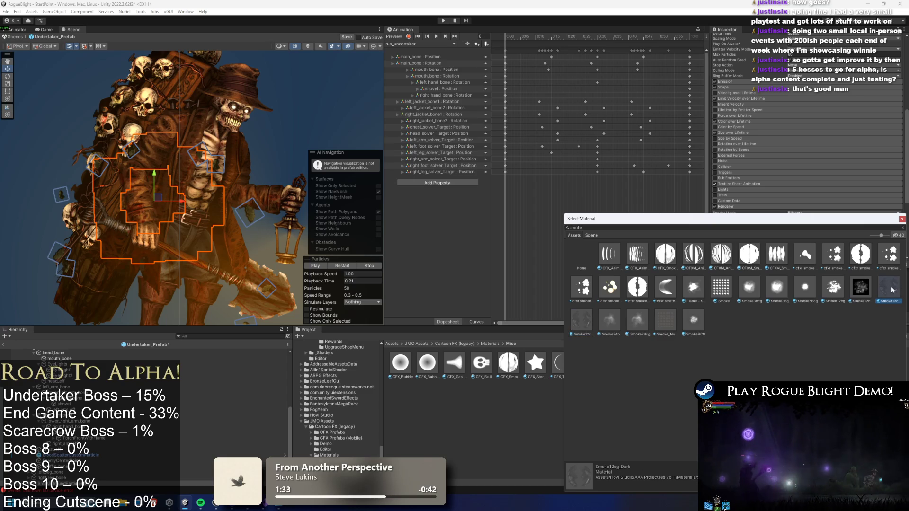
double_click(892, 287)
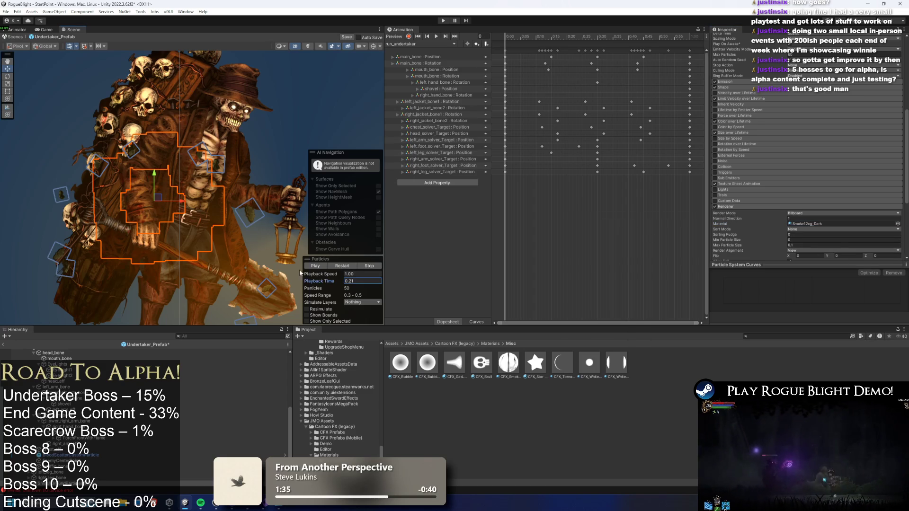
Switch the Shape module's emitter from Cone to Circle.
drag(305, 278, 345, 274)
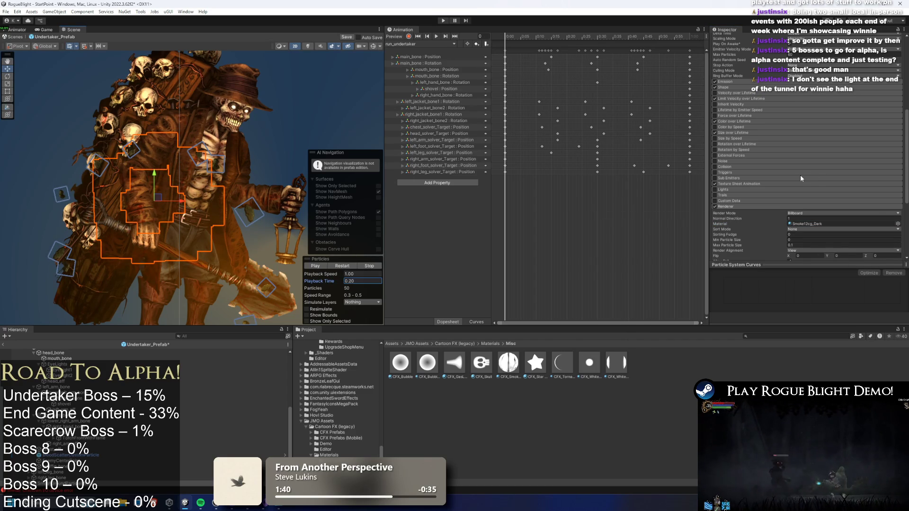
scroll(811, 157, up, 5)
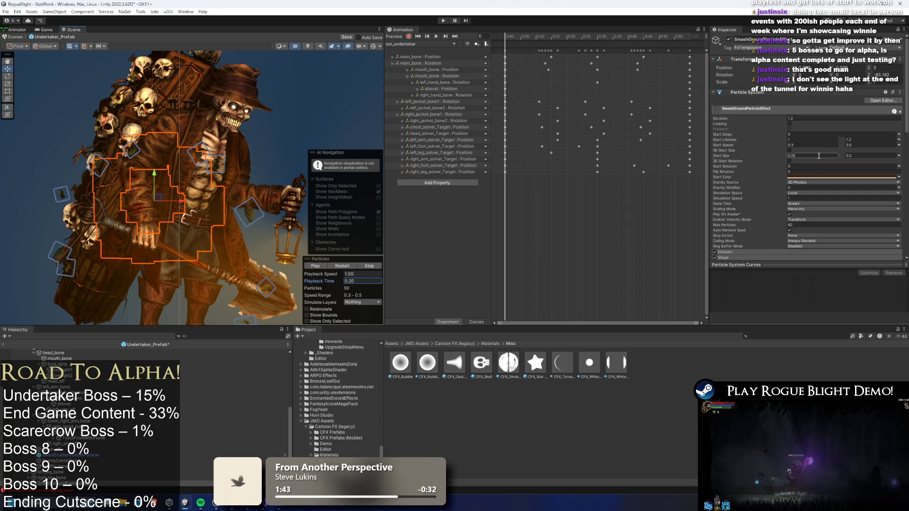
scroll(818, 155, down, 4)
click(732, 162)
click(807, 169)
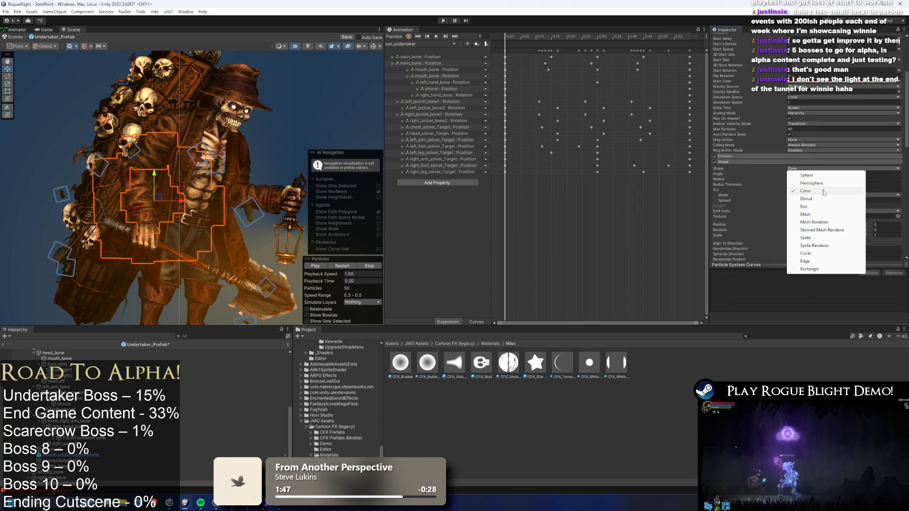
click(812, 254)
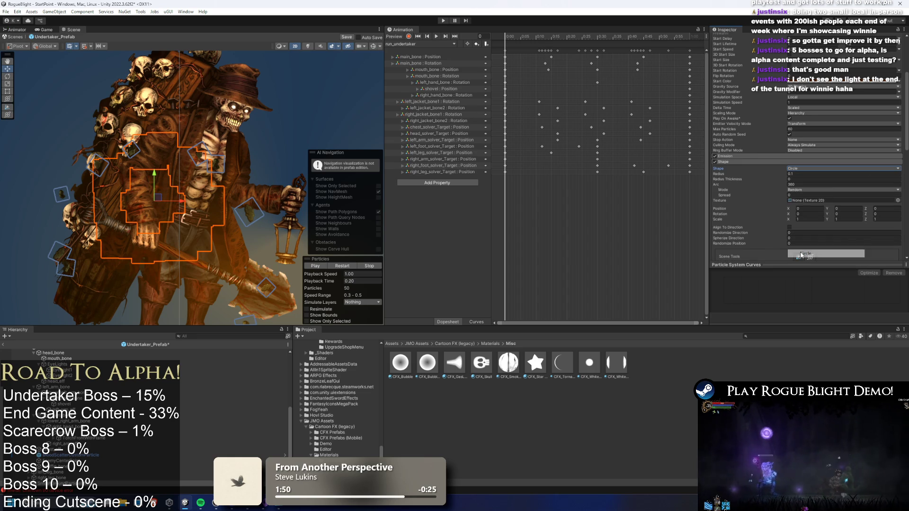
click(789, 174)
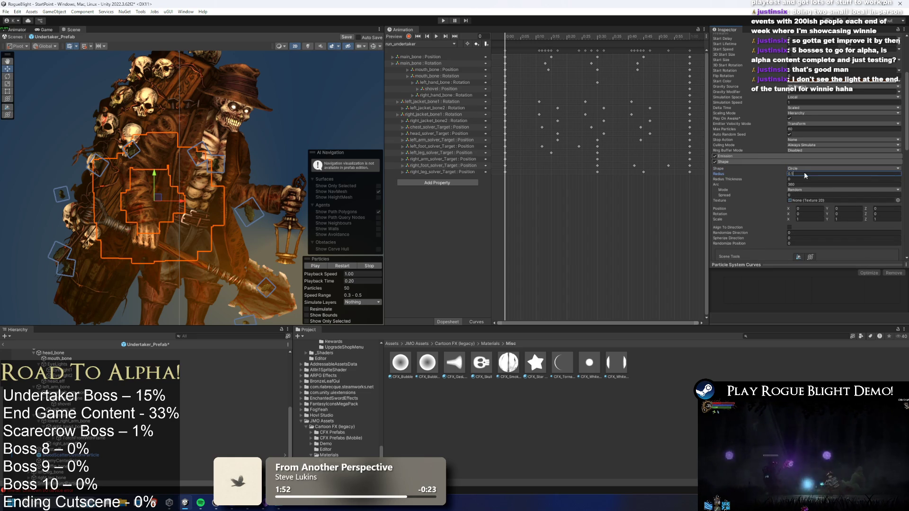
click(353, 281)
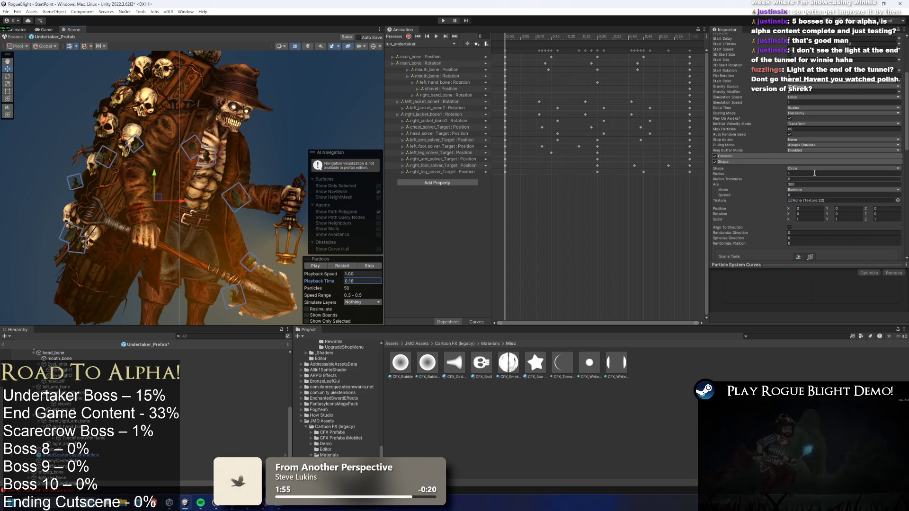
Shrink the circle emitter's radius to 0.0001.
scroll(271, 144, down, 2)
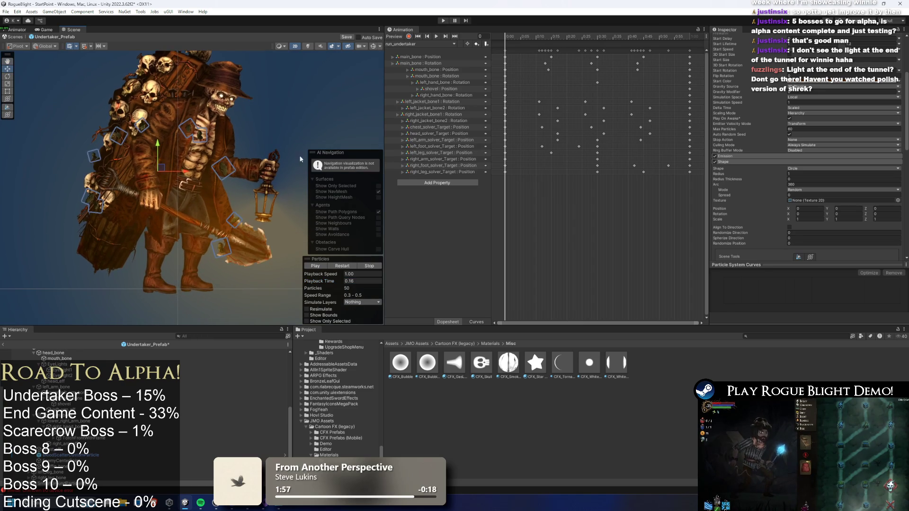
scroll(232, 191, down, 3)
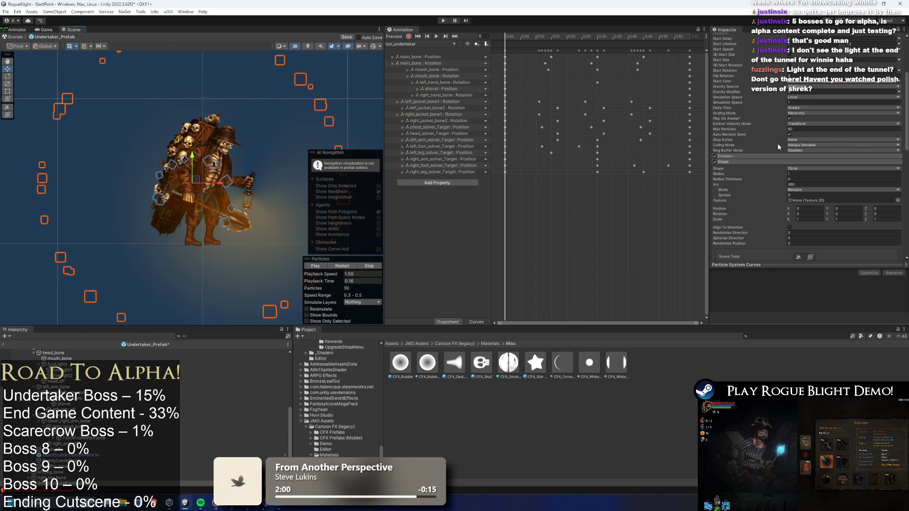
click(812, 175)
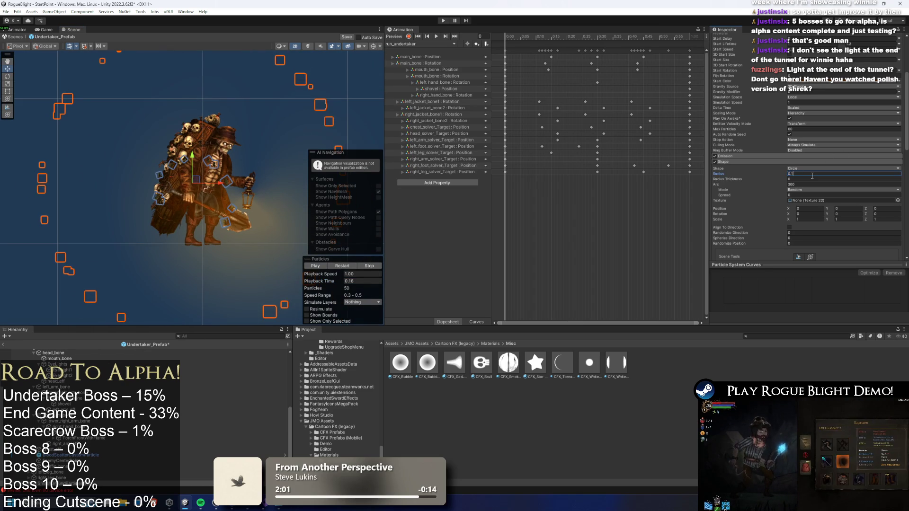
key(Return)
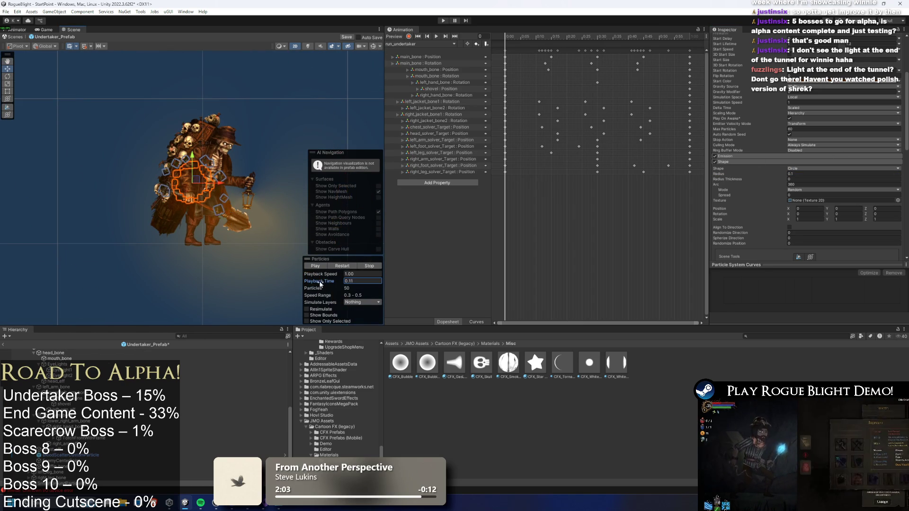
text(10)
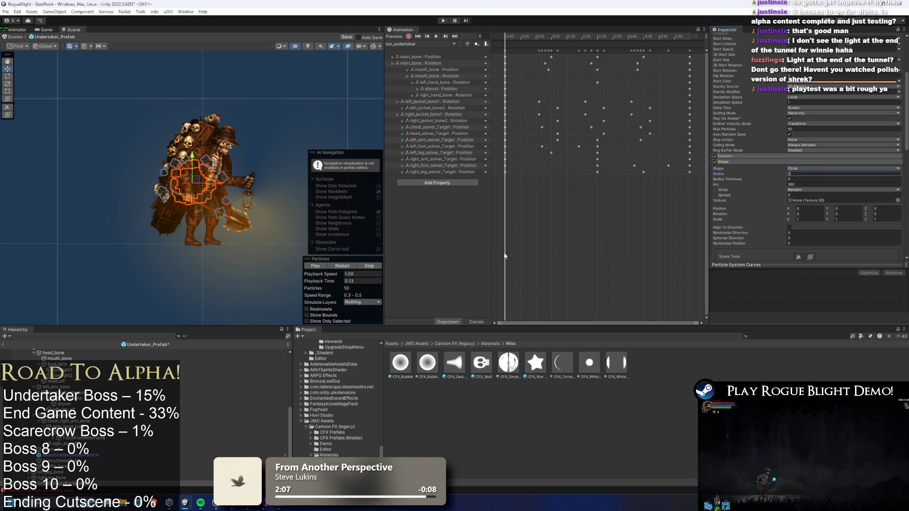
click(328, 284)
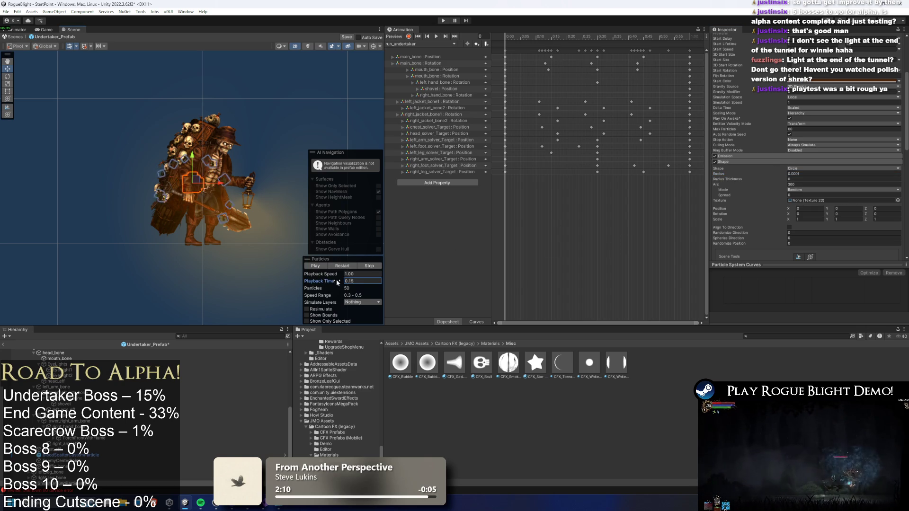
Set Start Color to orange B04A05 and restart the particle preview.
scroll(212, 197, up, 3)
scroll(213, 197, up, 2)
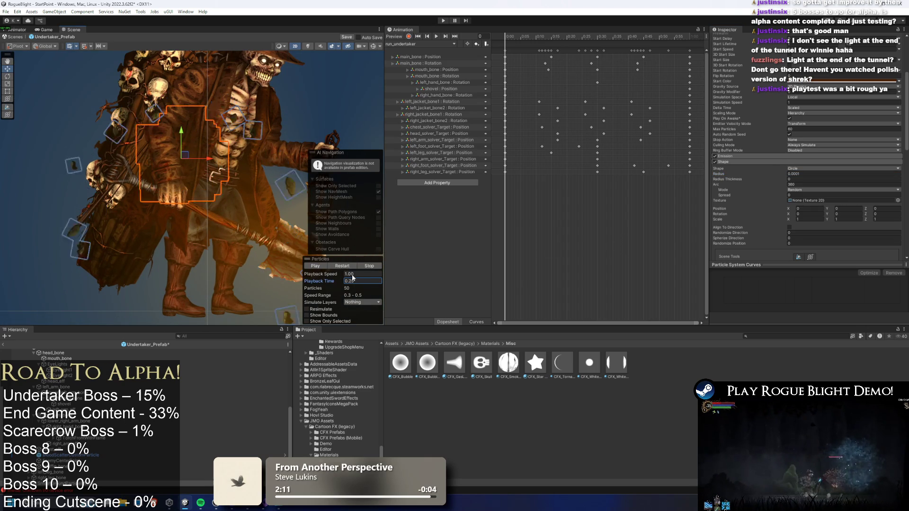
scroll(837, 170, down, 10)
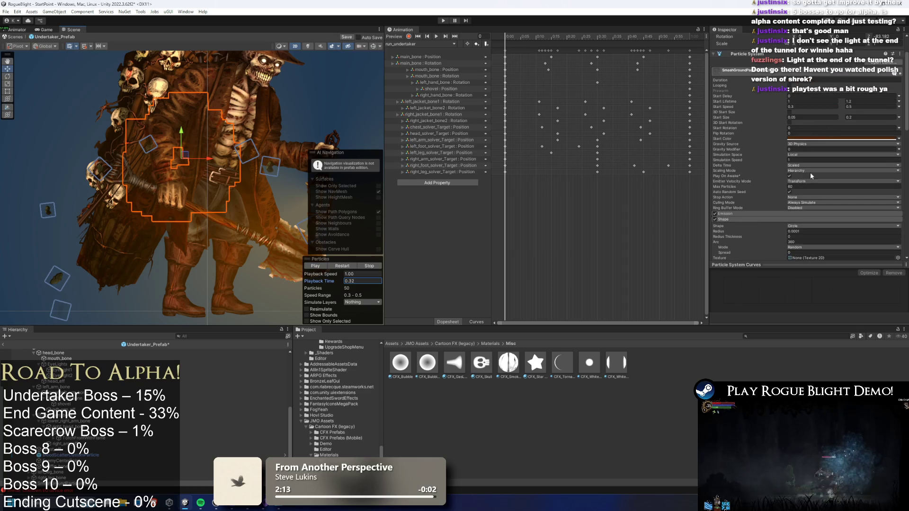
scroll(816, 192, up, 10)
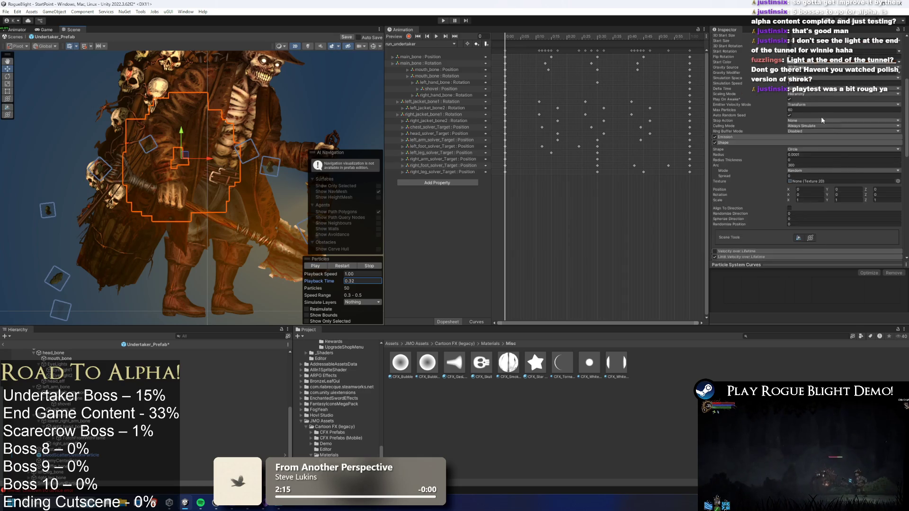
click(805, 138)
drag(879, 199, 882, 186)
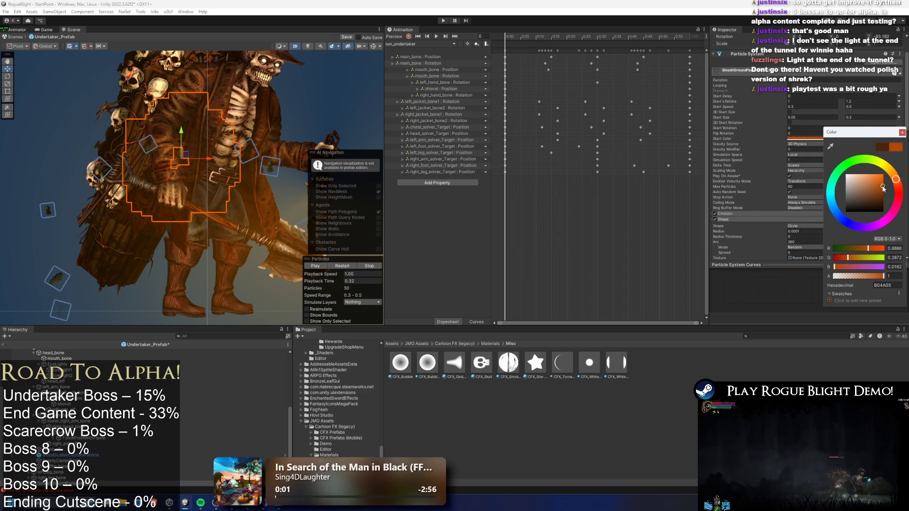
click(351, 266)
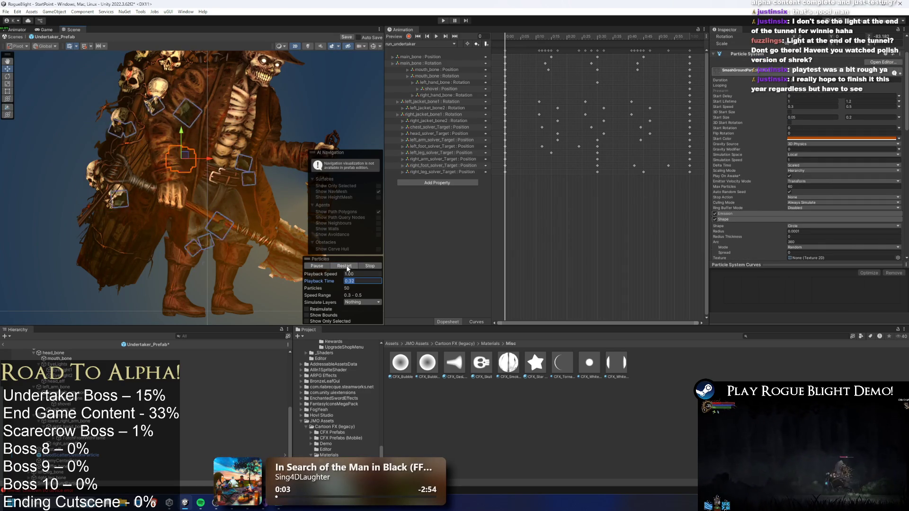